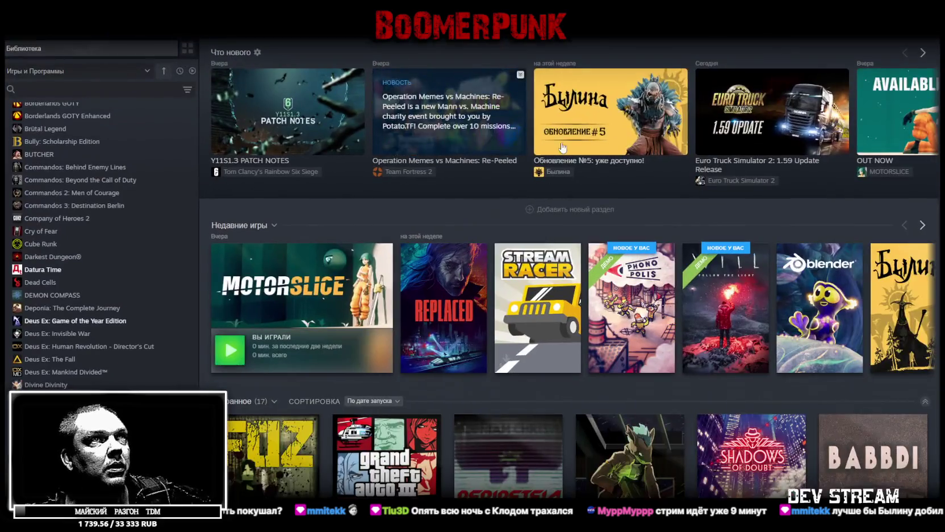
Step: Show the Bylina 'Обновление №5: уже доступно!' patch notes in the Steam library
left_click(592, 114)
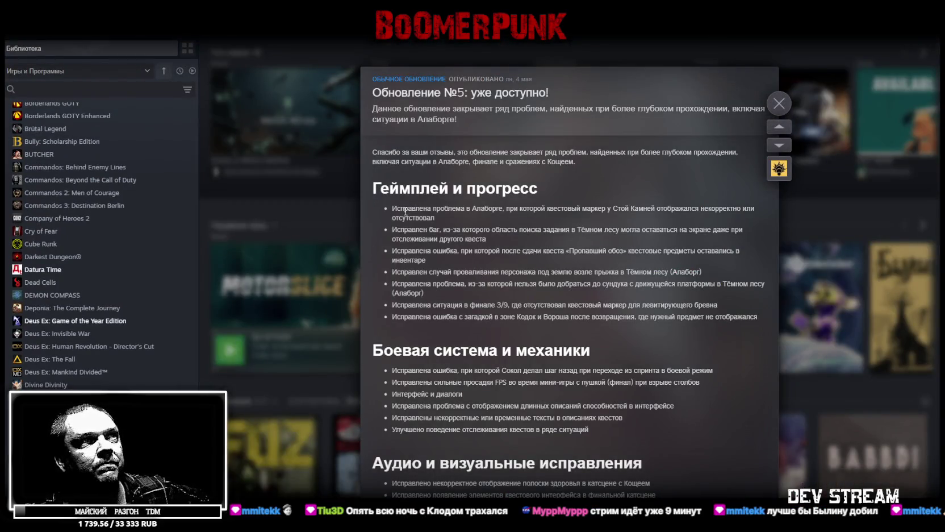
mouse_move(503, 208)
left_mouse_down()
mouse_move(645, 206)
mouse_move(635, 207)
left_mouse_up()
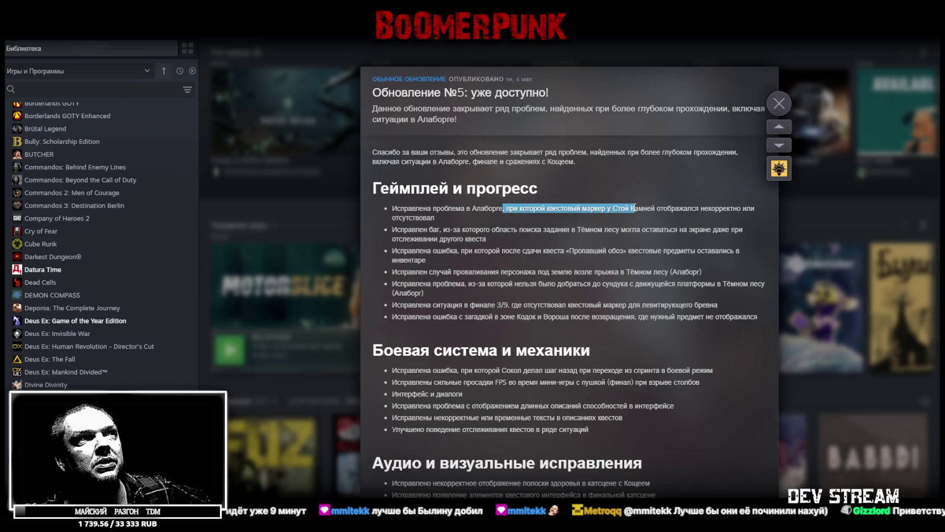
left_click(500, 229)
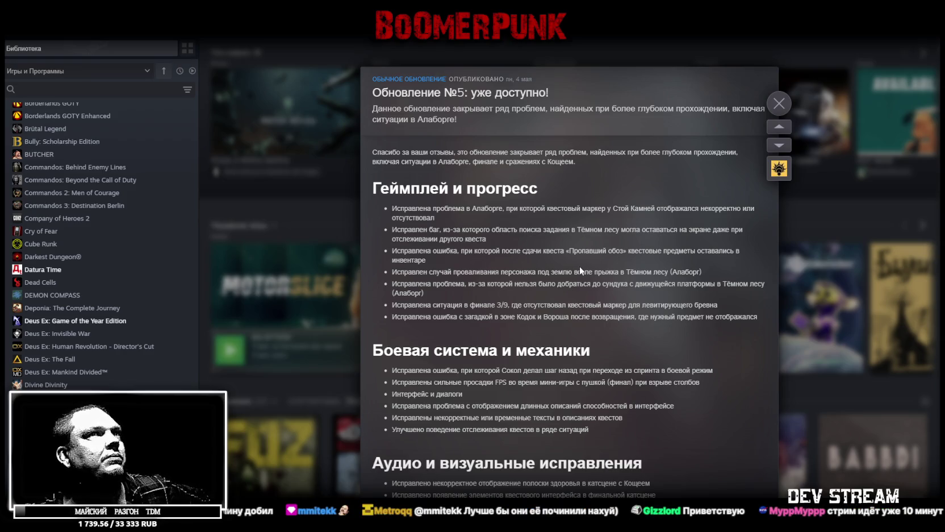
left_click_drag(396, 229, 637, 230)
left_click_drag(448, 252, 547, 251)
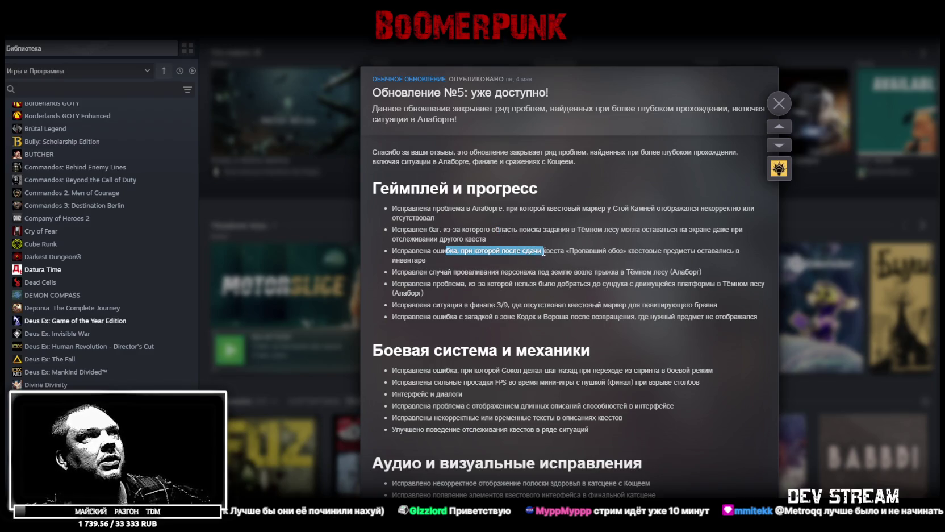
left_click_drag(433, 272, 581, 274)
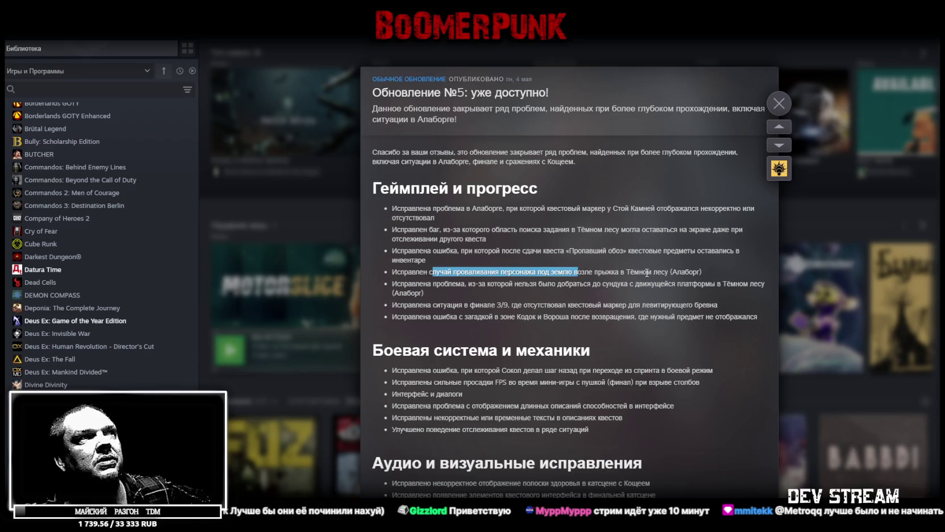
left_click_drag(449, 283, 635, 283)
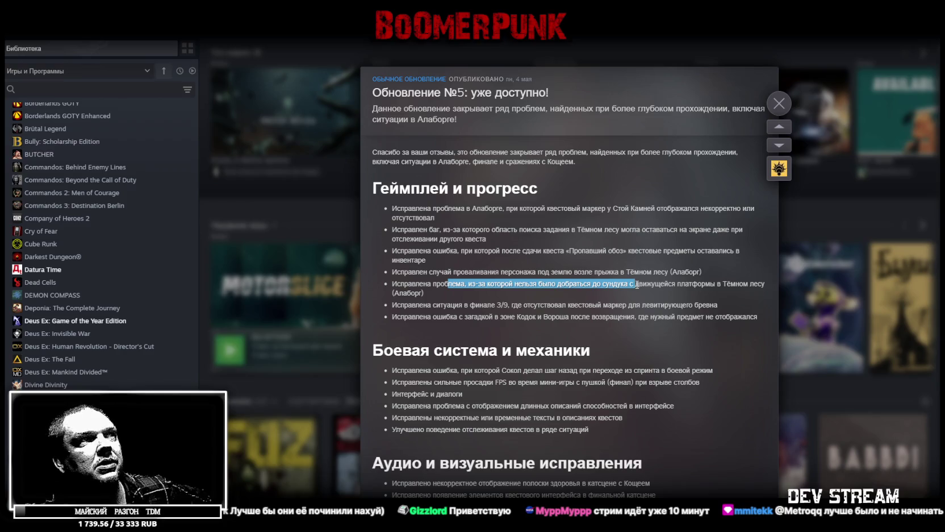
left_click(544, 311)
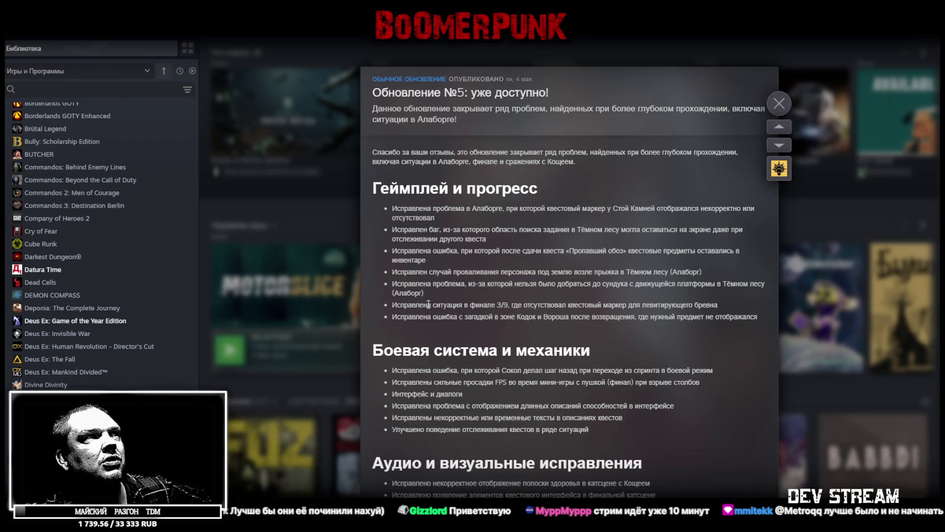
left_click_drag(470, 305, 640, 305)
left_click(598, 307)
left_click_drag(498, 305, 509, 305)
left_click(499, 305)
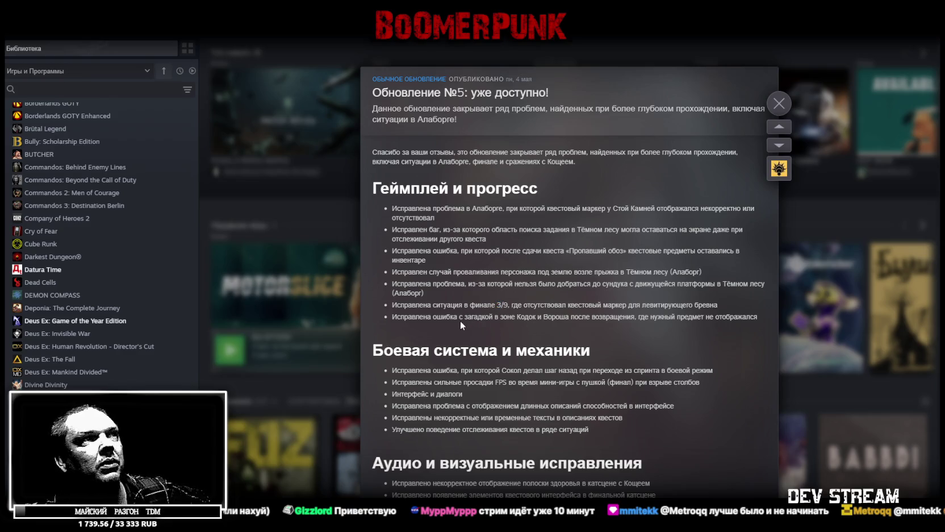
left_click_drag(405, 317, 625, 319)
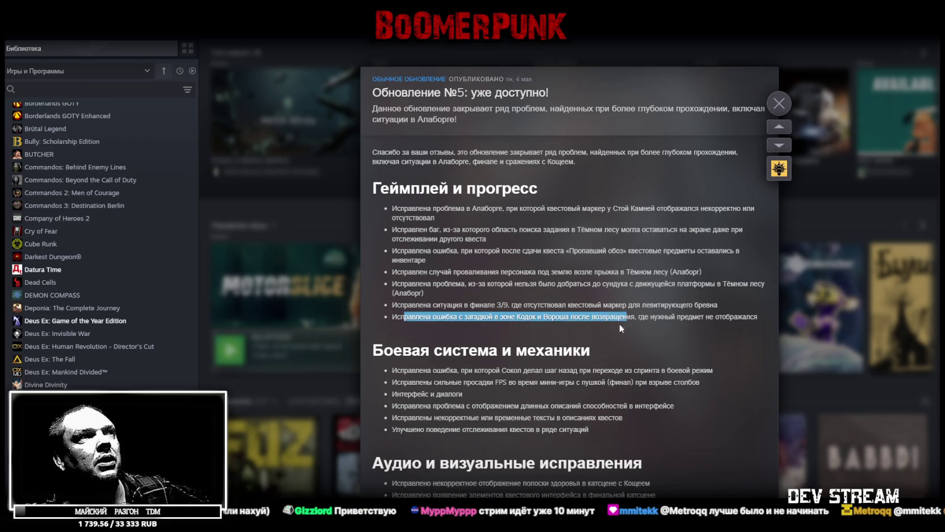
scroll(602, 333, "down", 2)
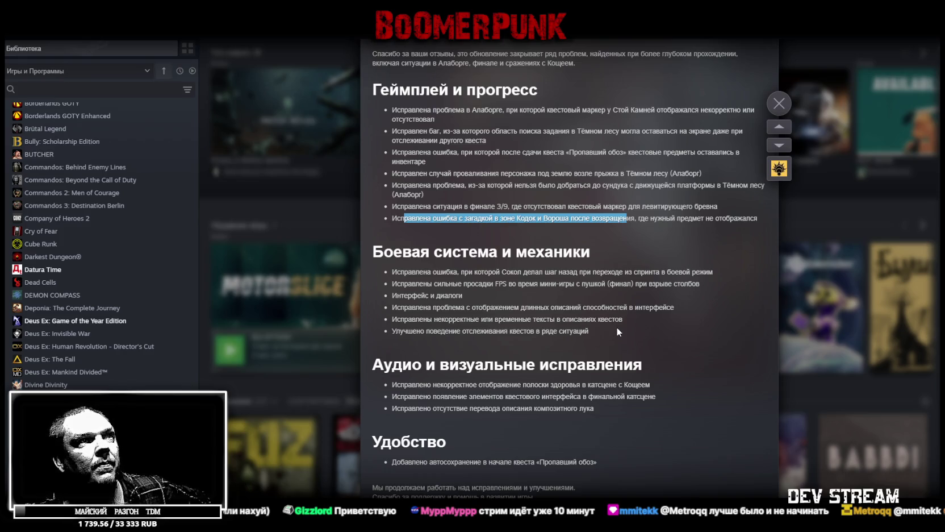
mouse_move(416, 284)
left_mouse_down()
mouse_move(575, 283)
mouse_move(567, 282)
left_mouse_up()
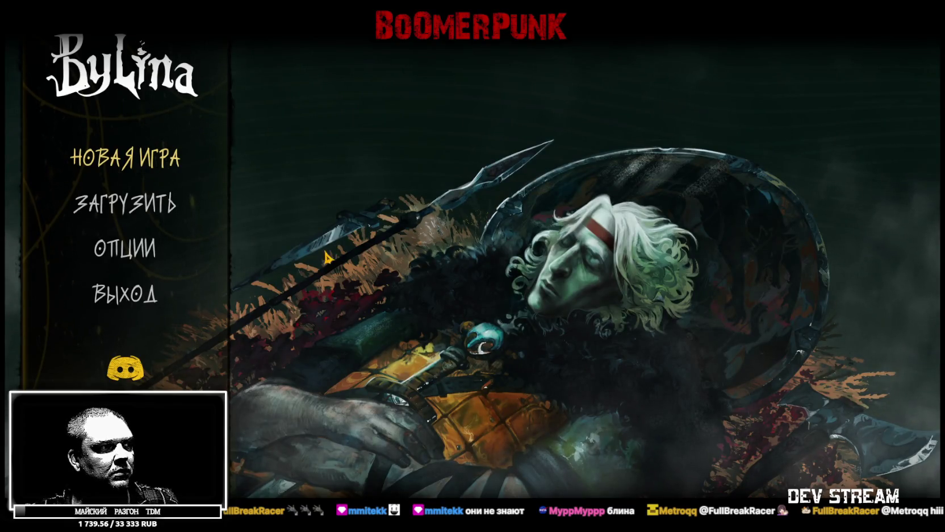
Step: Load a saved game from the Загрузить list and confirm with 'Да, давай!'
left_click(164, 200)
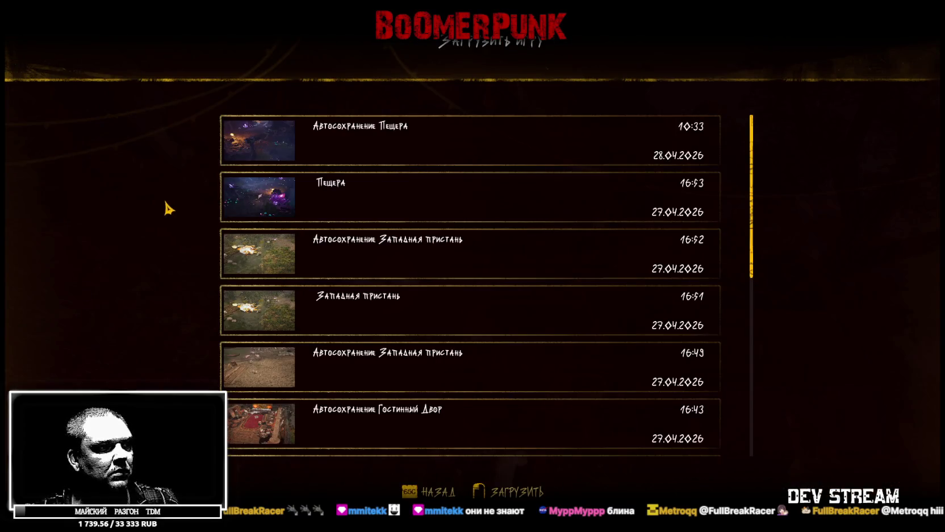
left_click(375, 419)
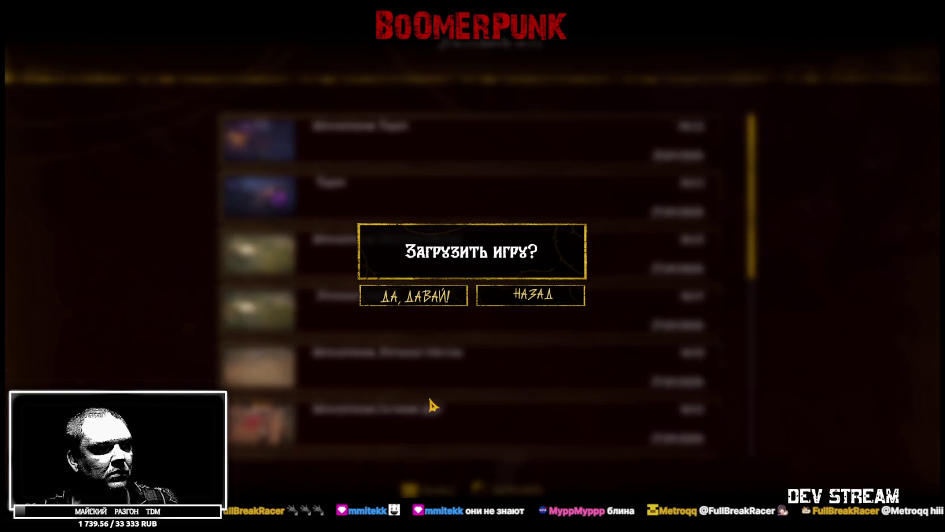
left_click(408, 298)
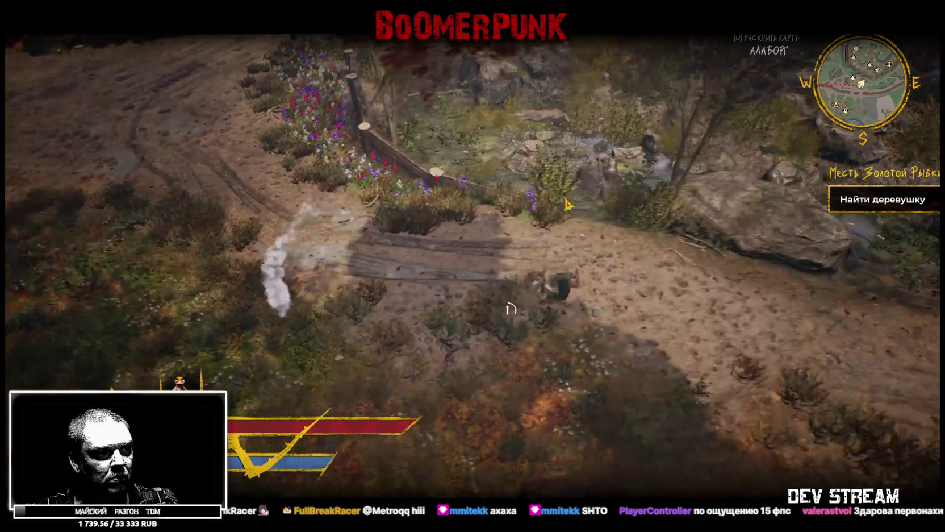
Step: Walk the hero up the forest path, over to the large rock, then left
key("w")
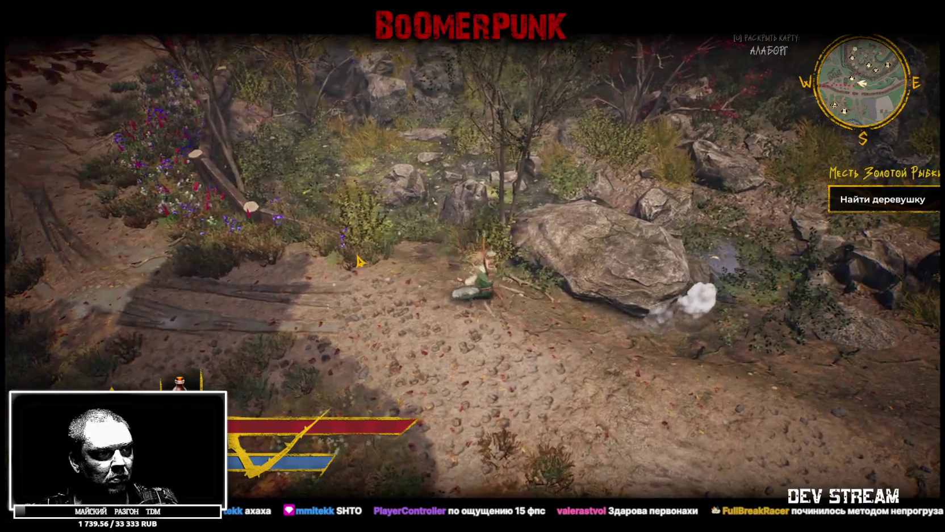
key("d")
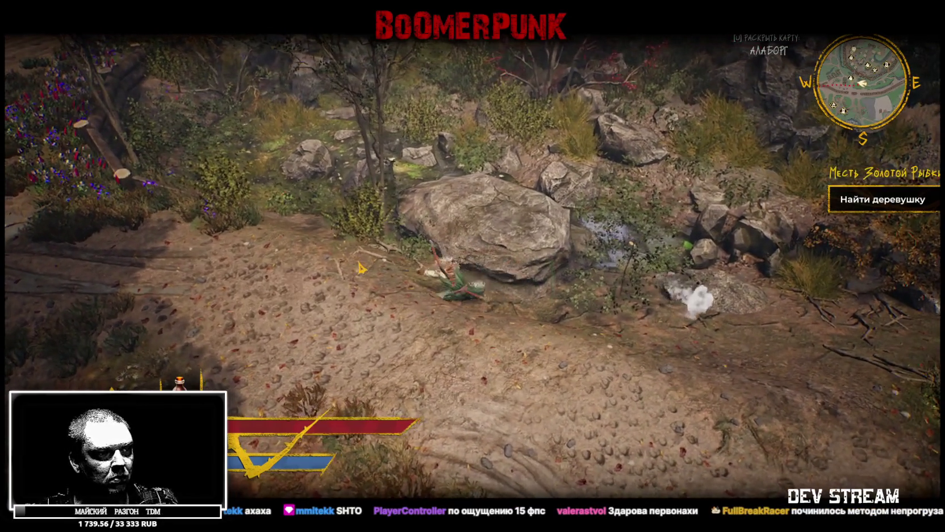
key("a")
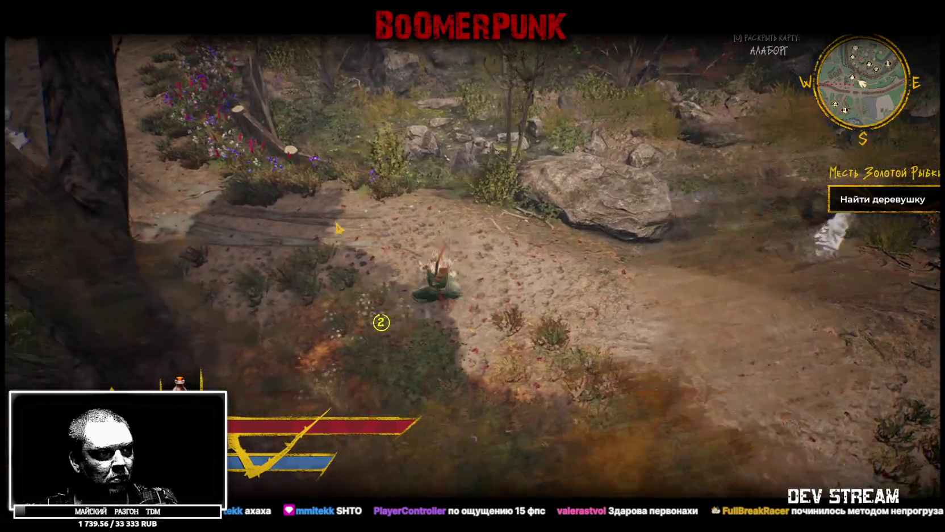
key("a")
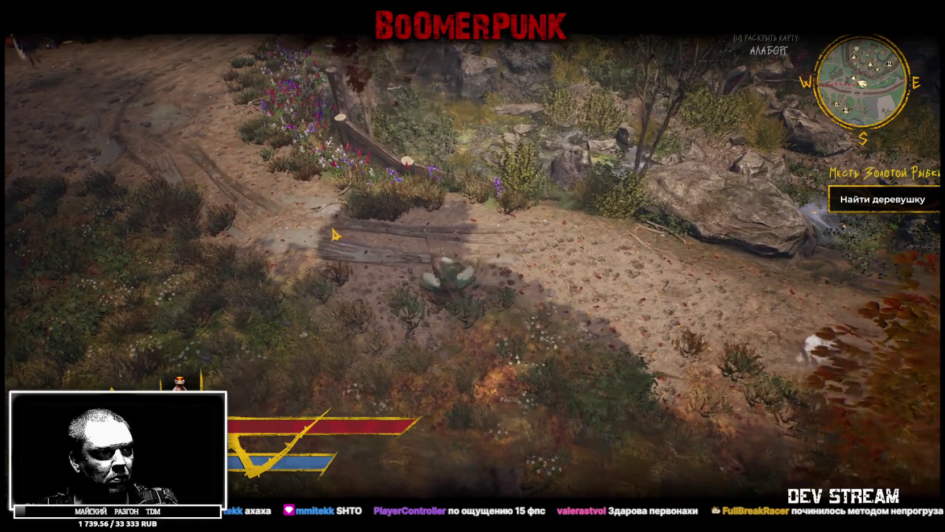
key("a")
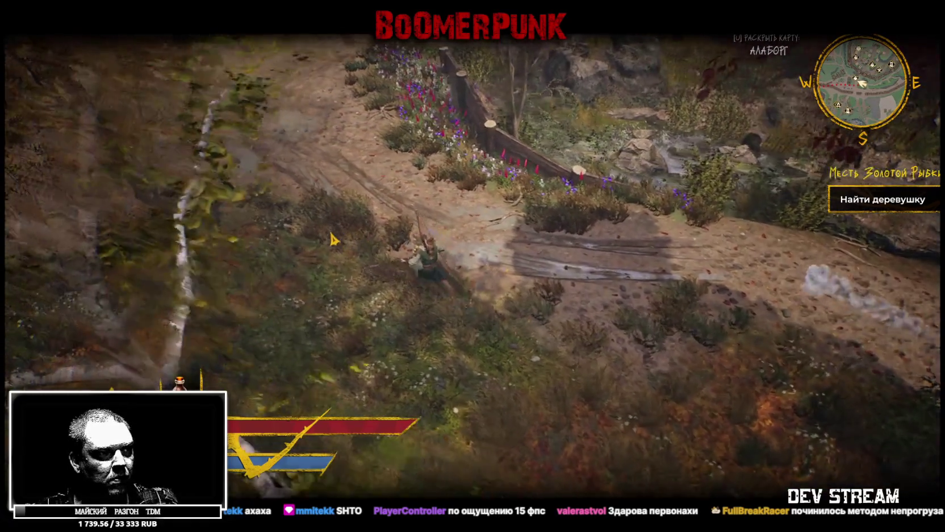
Step: Pause and review the Звук settings, all four volumes at 100
key("Escape")
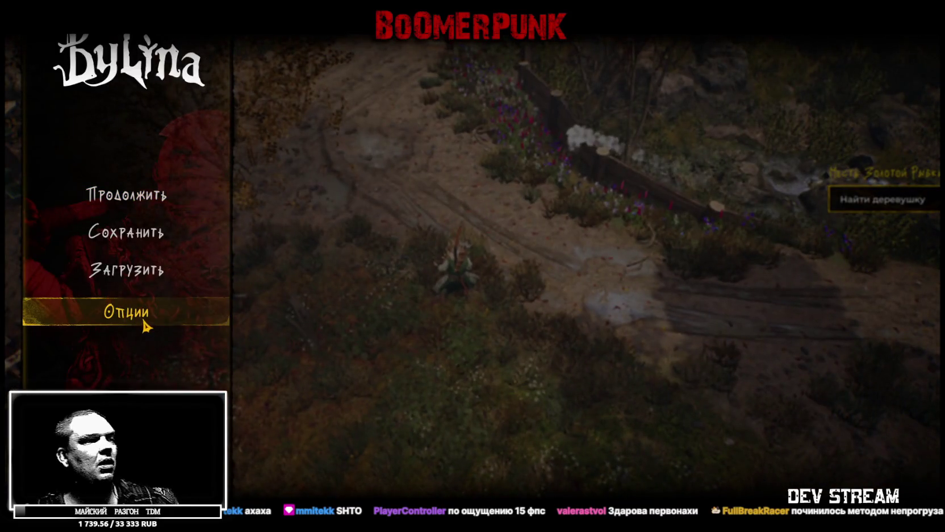
left_click(146, 325)
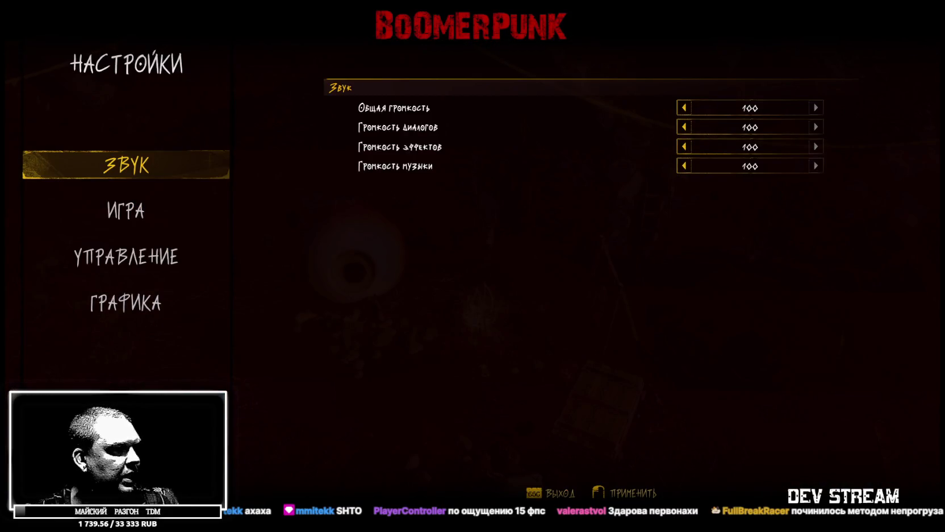
key("Escape")
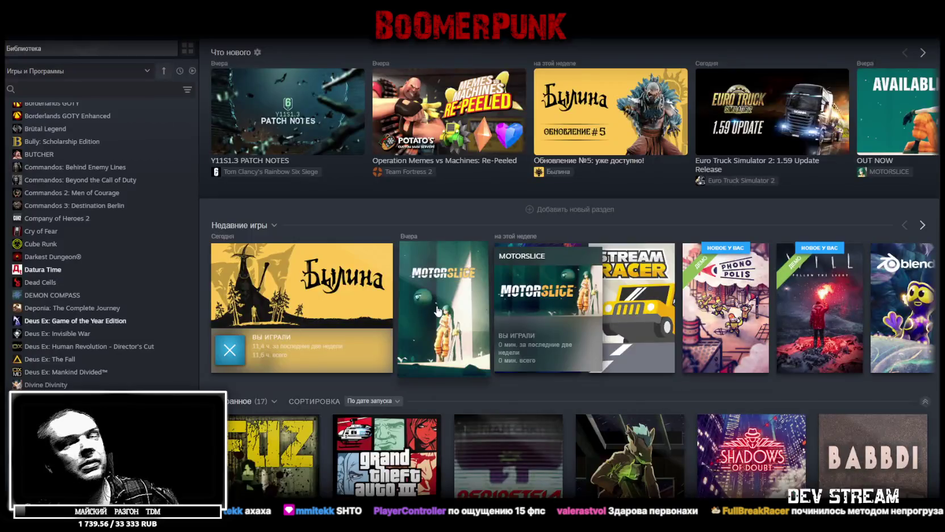
Step: Select MOTORSLICE in the library and go to its Страница в магазине
left_click(442, 299)
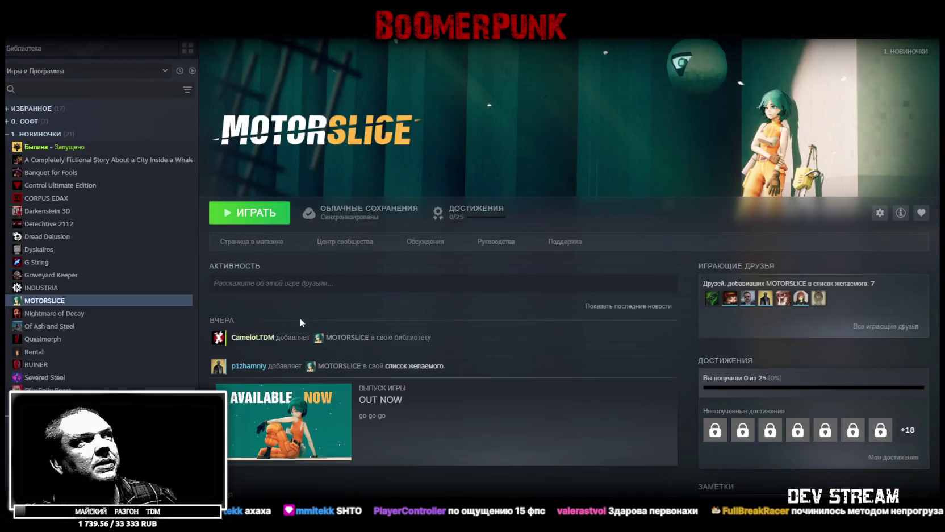
left_click(256, 245)
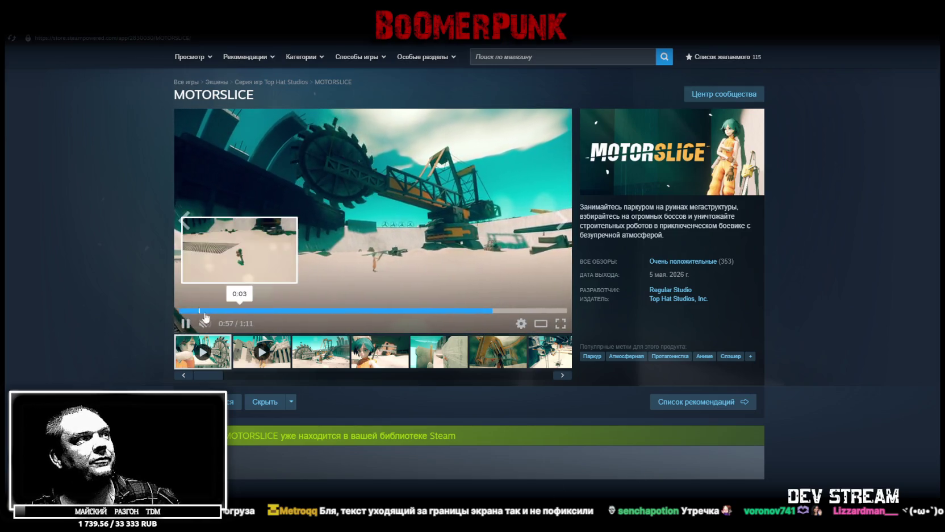
Step: Rewind the MOTORSLICE trailer to its start and play it fullscreen
left_click(182, 310)
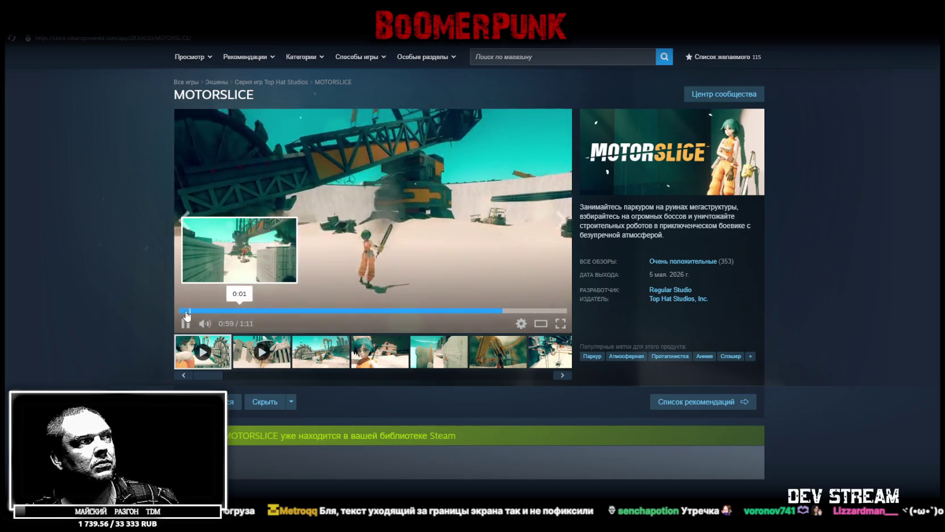
left_click(557, 321)
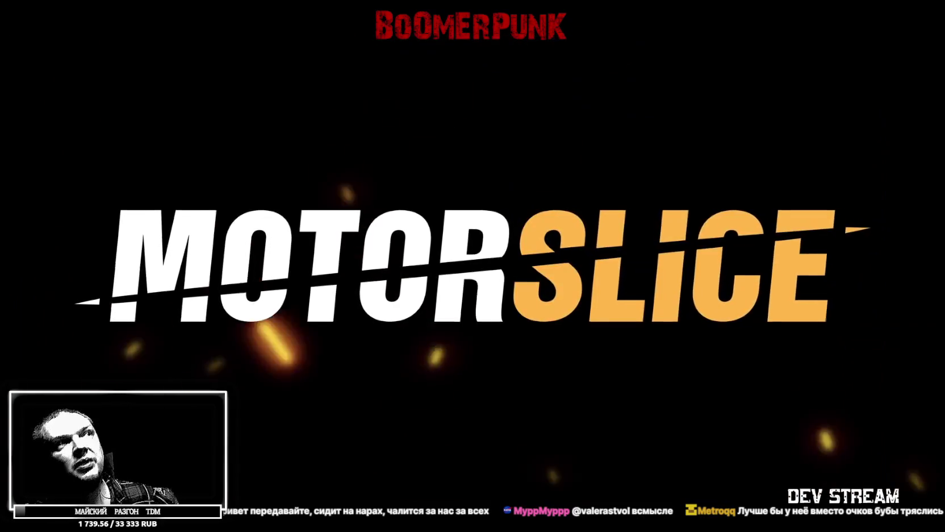
Step: Exit fullscreen, pause the trailer at 1:07, and copy the store page URL
mouse_move(368, 427)
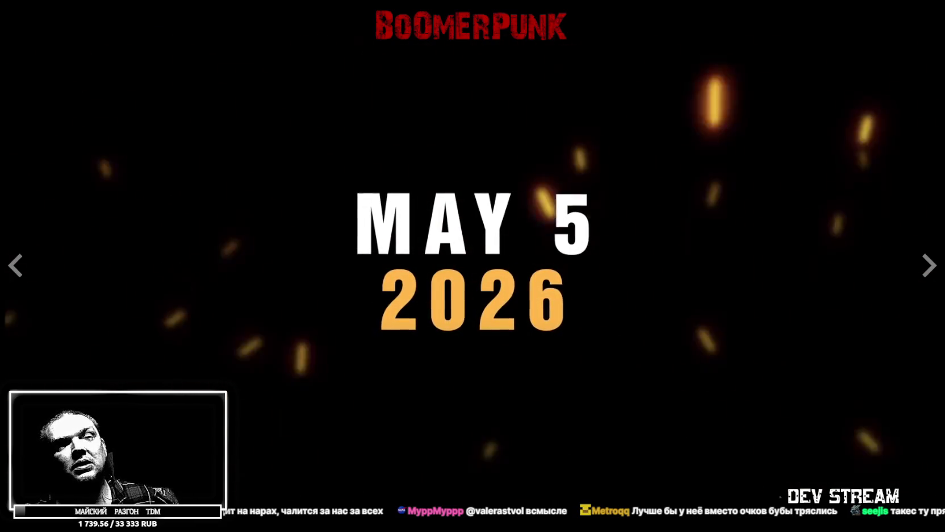
key("Escape")
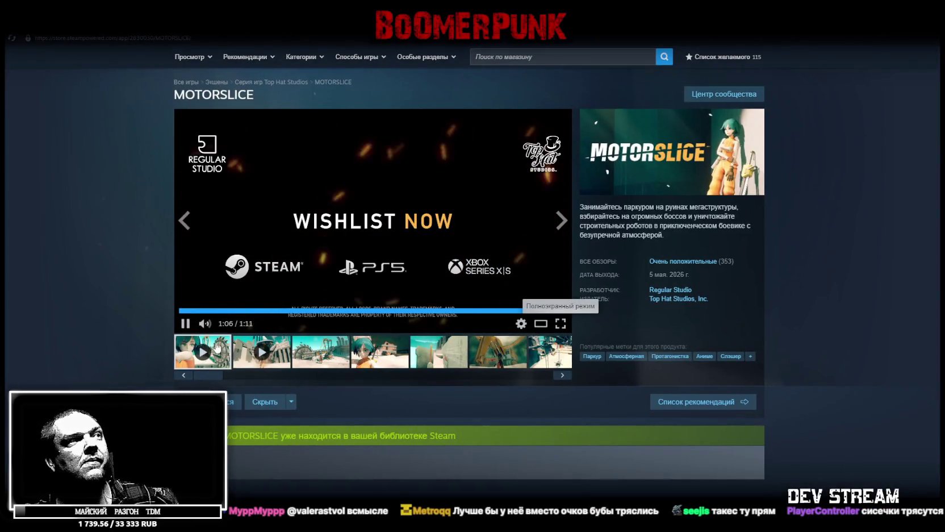
left_click(193, 328)
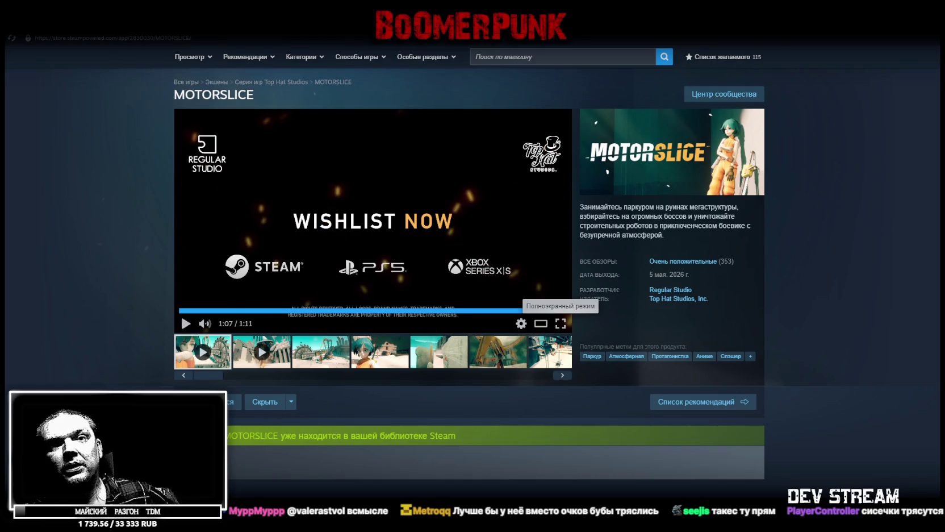
left_click(196, 39)
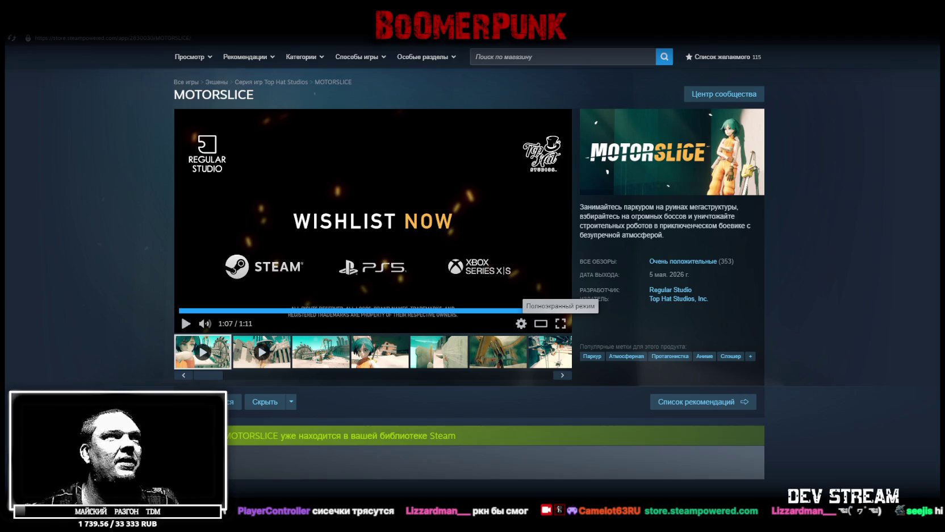
left_click(393, 357)
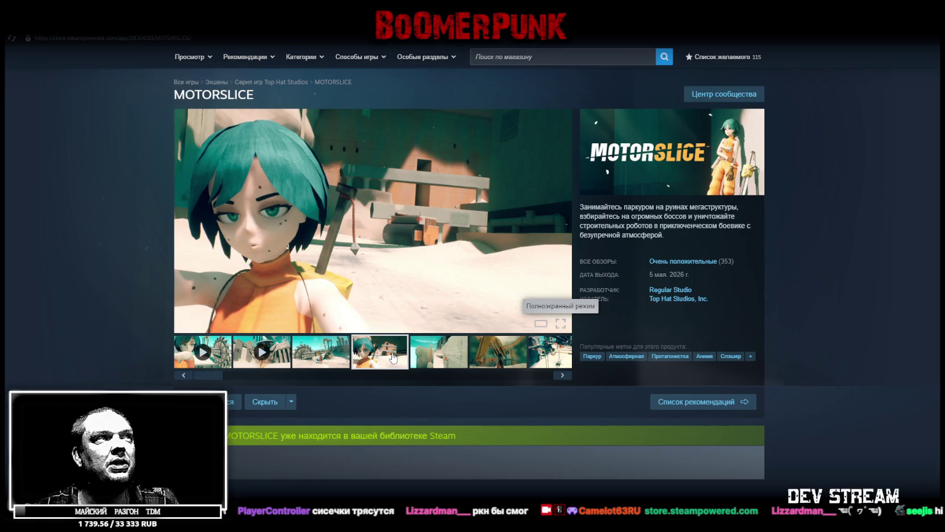
left_click(449, 367)
left_click(488, 366)
left_click(550, 360)
left_click(550, 358)
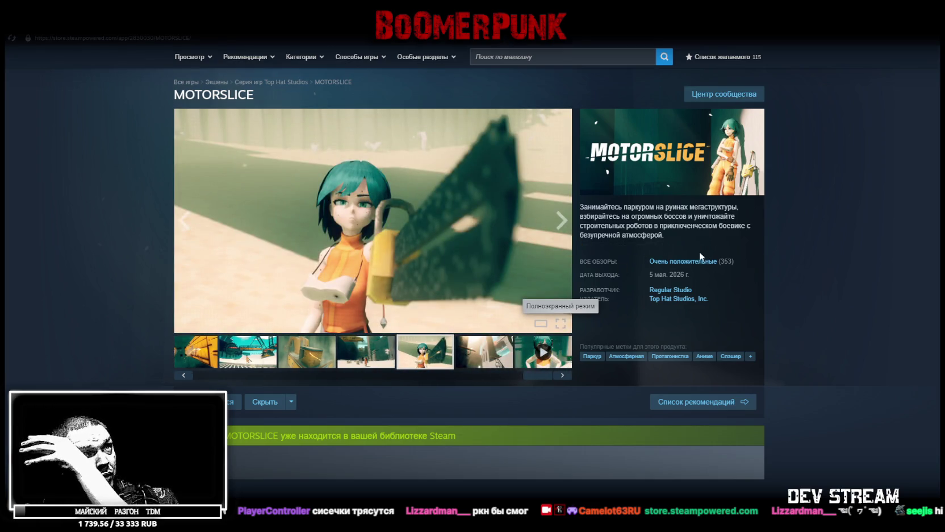
mouse_move(732, 269)
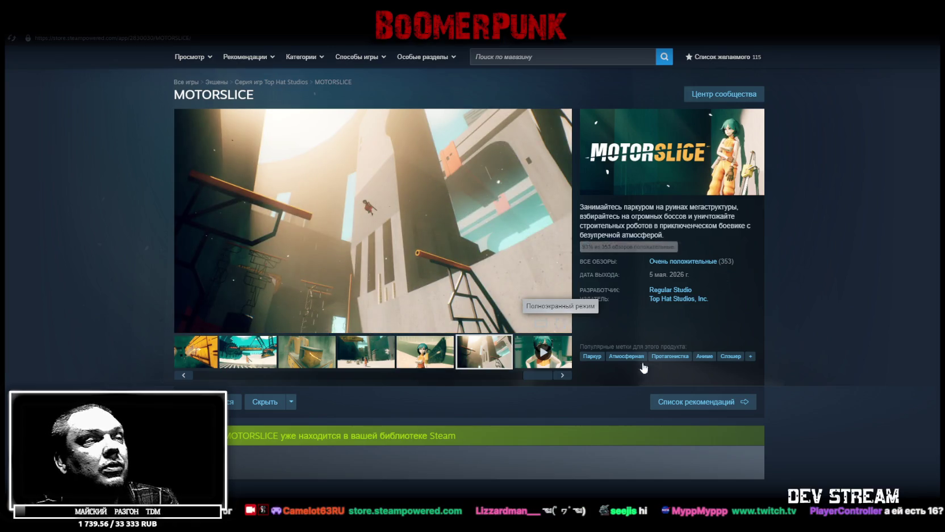
Step: Scroll to the MOTORSLICE user reviews and set 'Тип обзора' to 'Отрицательные'
scroll(368, 329, "down", 15)
scroll(363, 325, "down", 8)
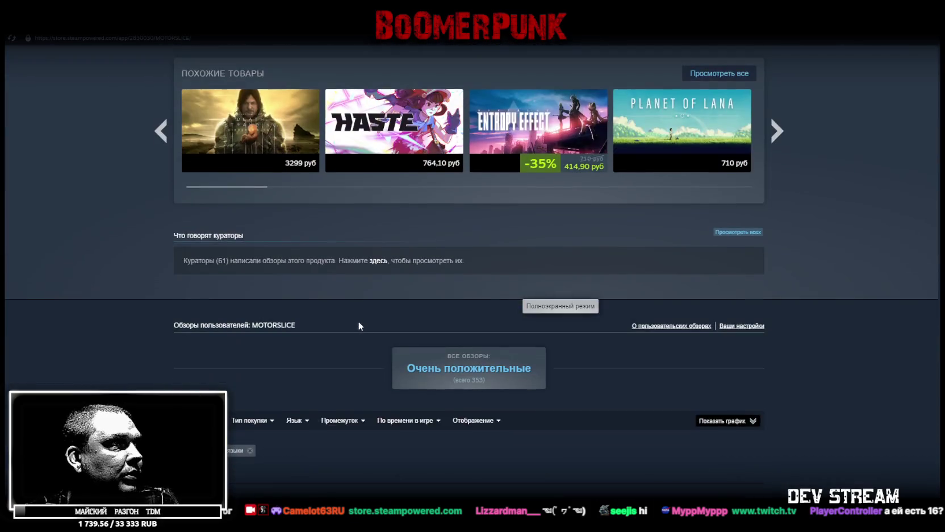
scroll(335, 314, "down", 5)
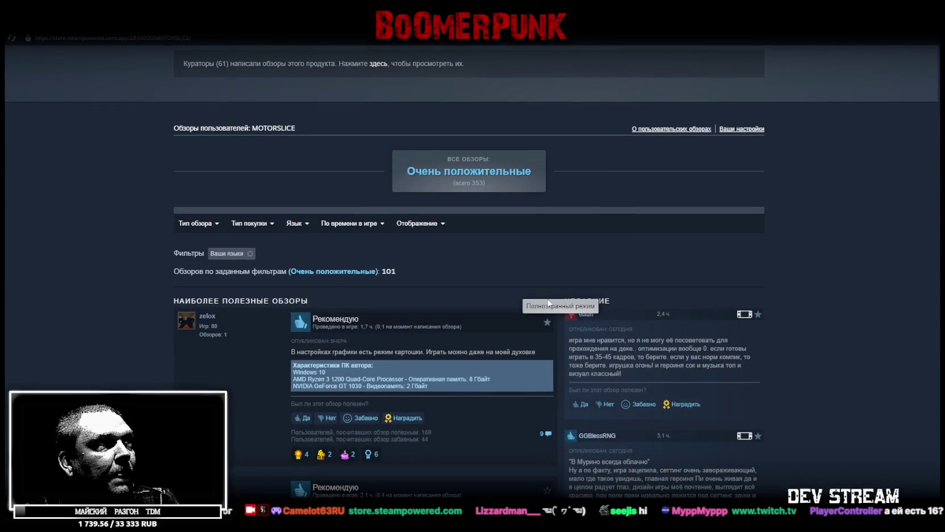
scroll(286, 320, "down", 7)
scroll(333, 277, "up", 7)
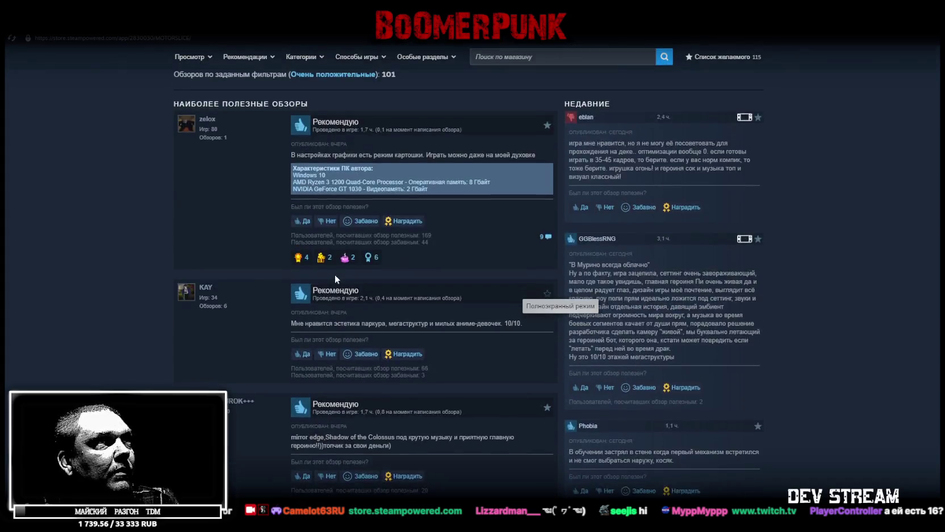
mouse_move(204, 227)
left_click(187, 262)
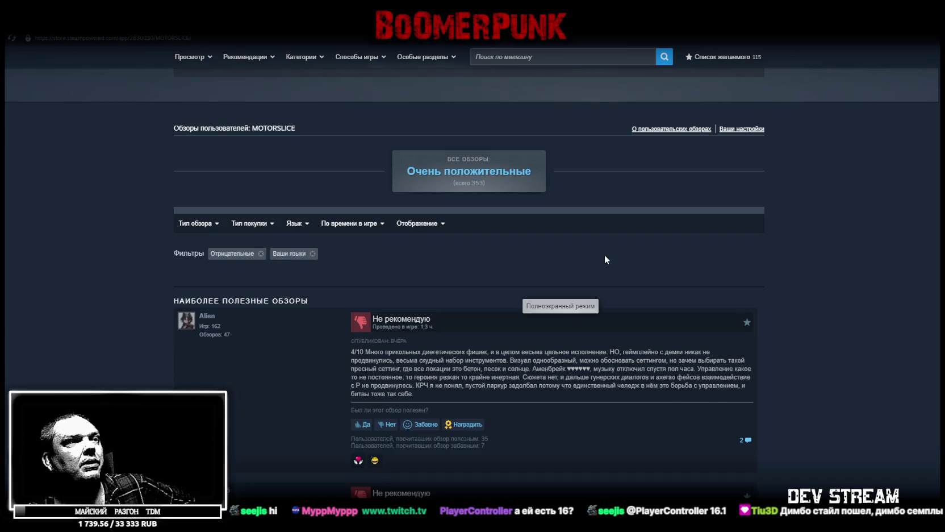
Step: Browse the negative reviews, re-maximize the Steam window, and open MOTORSLICE via Библиотека
scroll(488, 350, "down", 3)
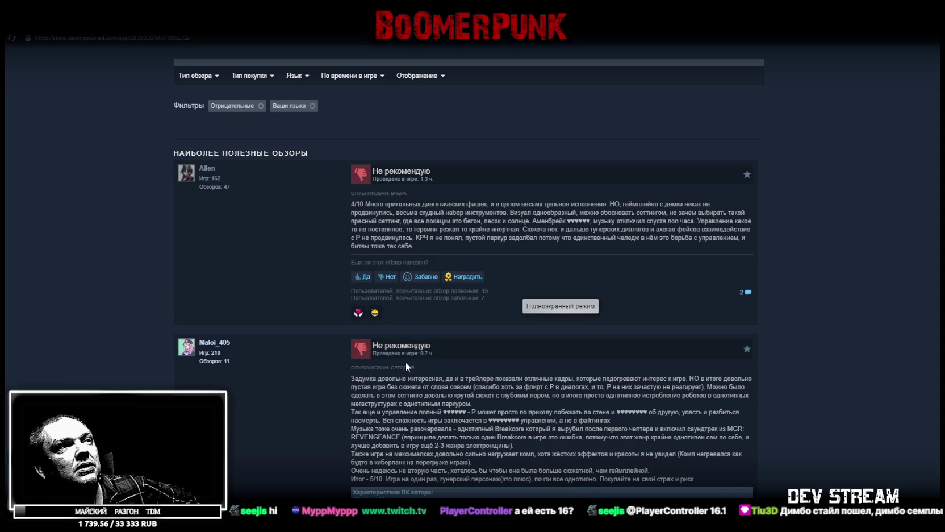
scroll(444, 362, "up", 2)
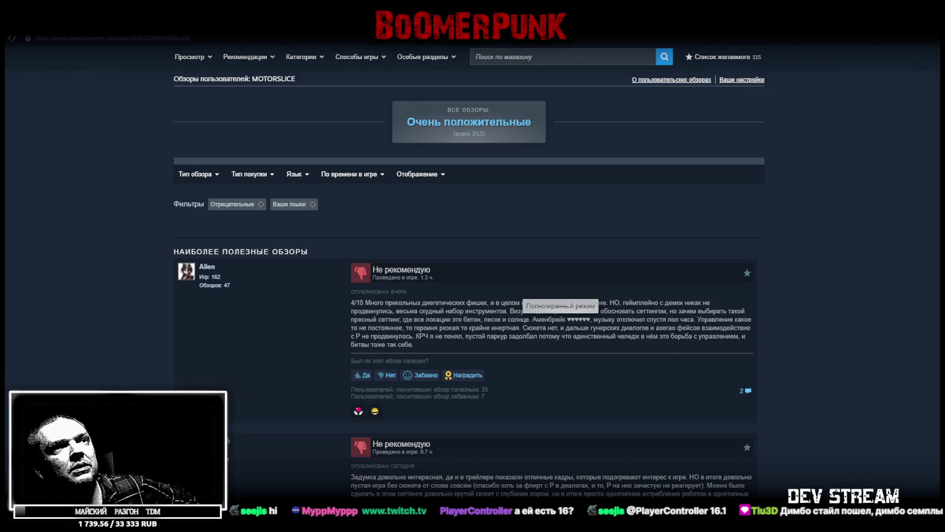
scroll(549, 314, "down", 3)
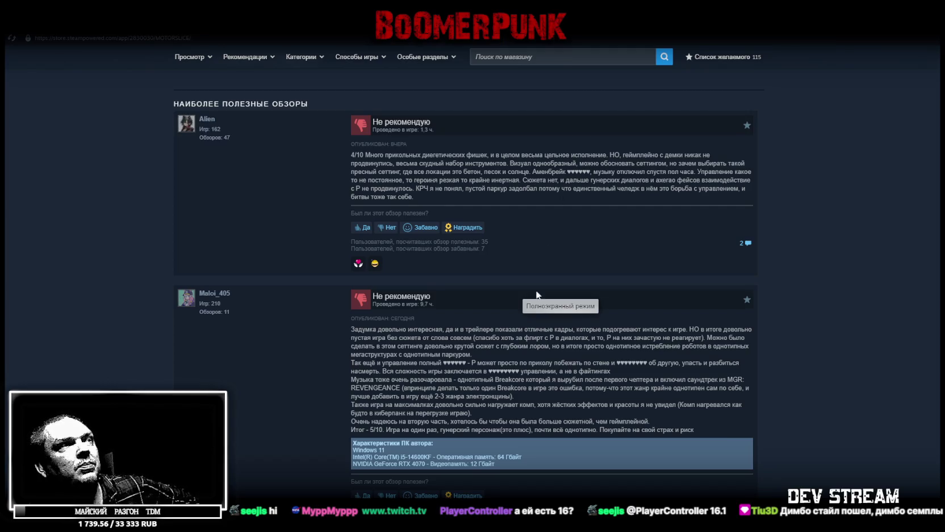
scroll(549, 310, "up", 5)
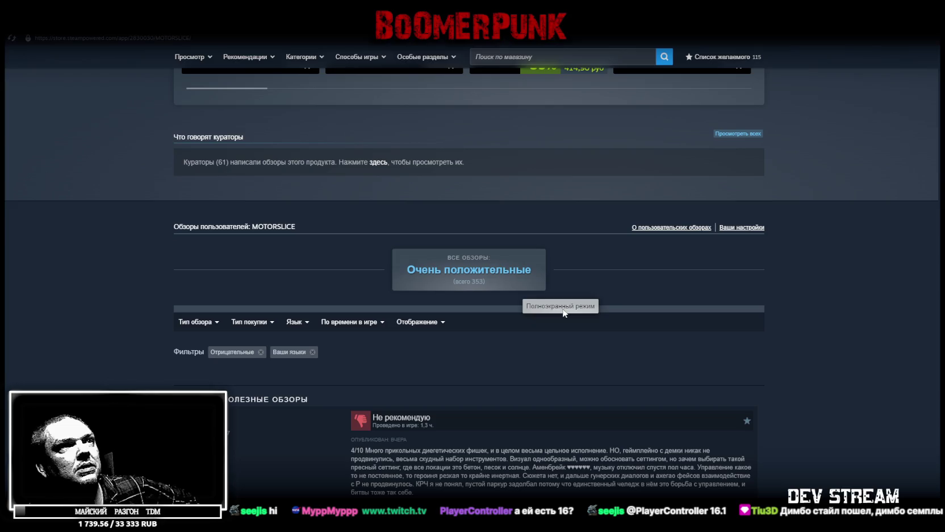
left_click_drag(563, 9, 586, 278)
key("super+Up")
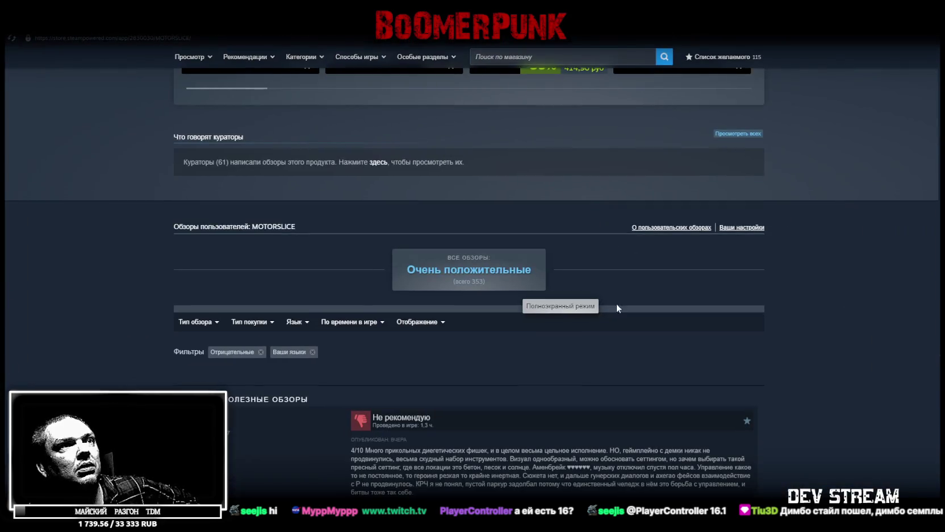
mouse_move(95, 41)
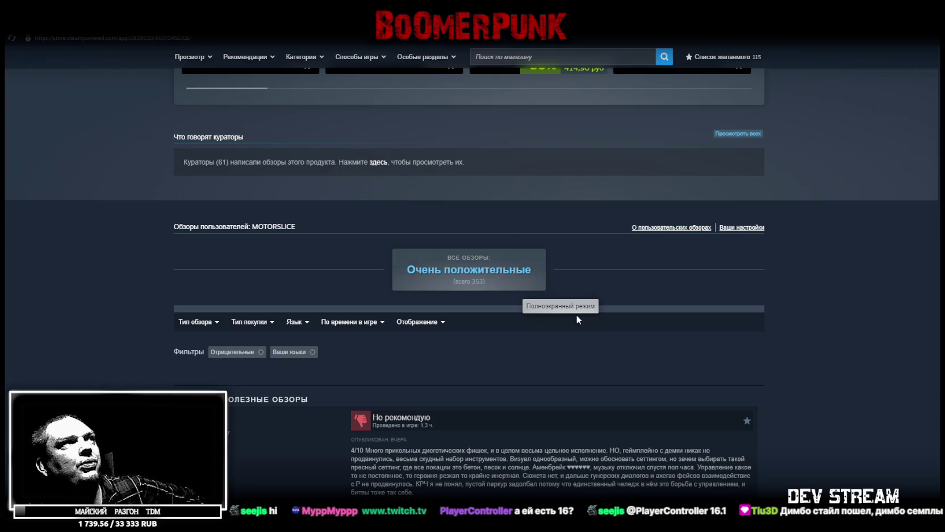
scroll(547, 329, "up", 15)
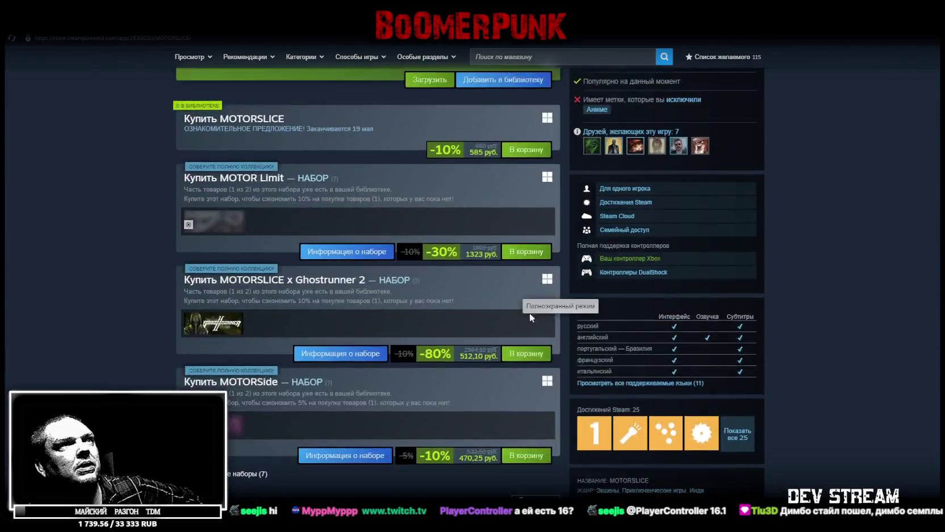
scroll(532, 317, "up", 10)
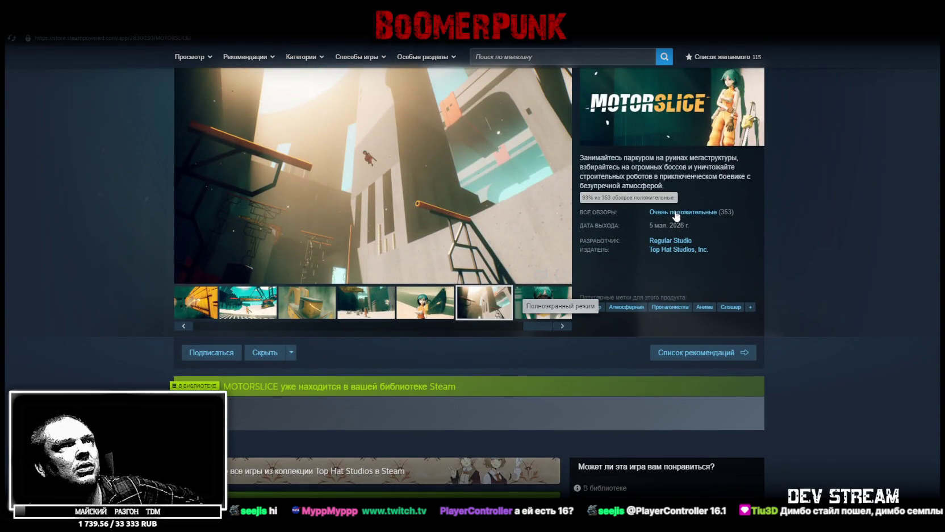
left_click(121, 33)
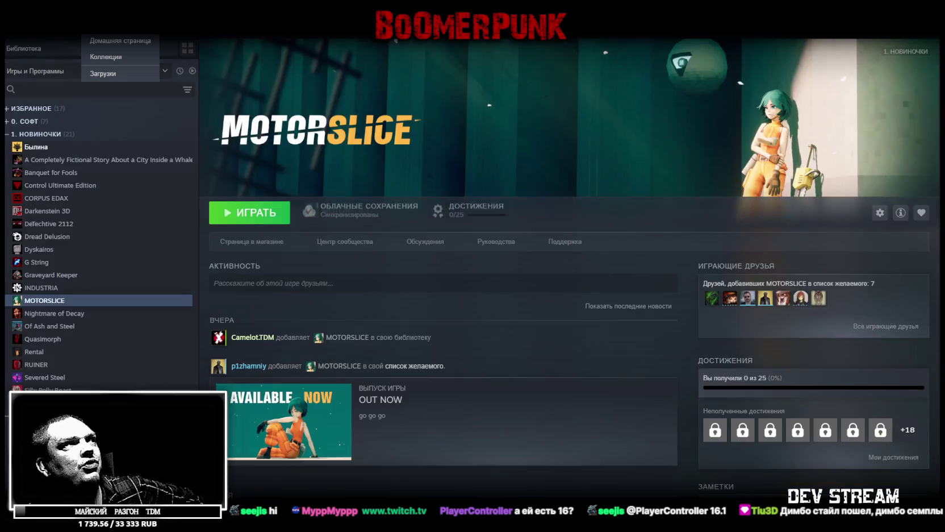
Step: From Магазин, jump to the MOTORSLICE reviews and choose 'Отрицательные' under 'Тип обзора'
left_click(59, 33)
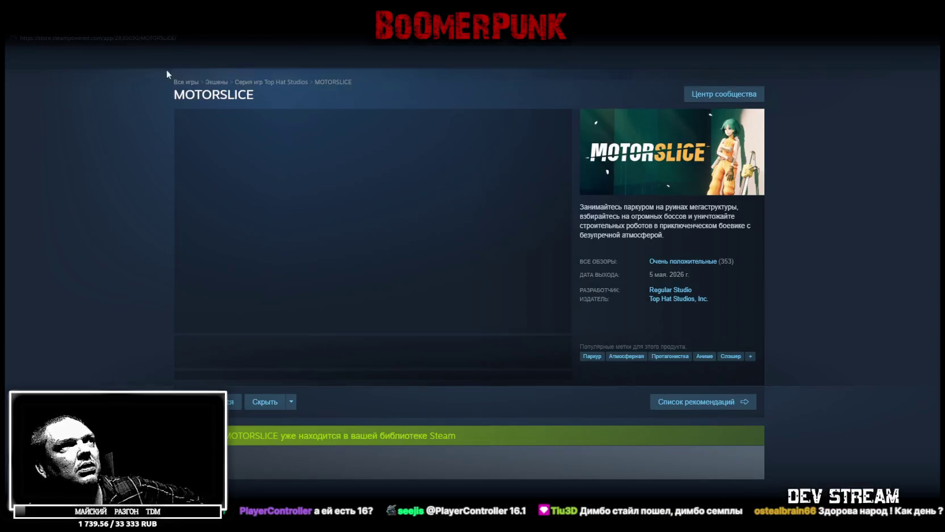
left_click(686, 261)
mouse_move(232, 292)
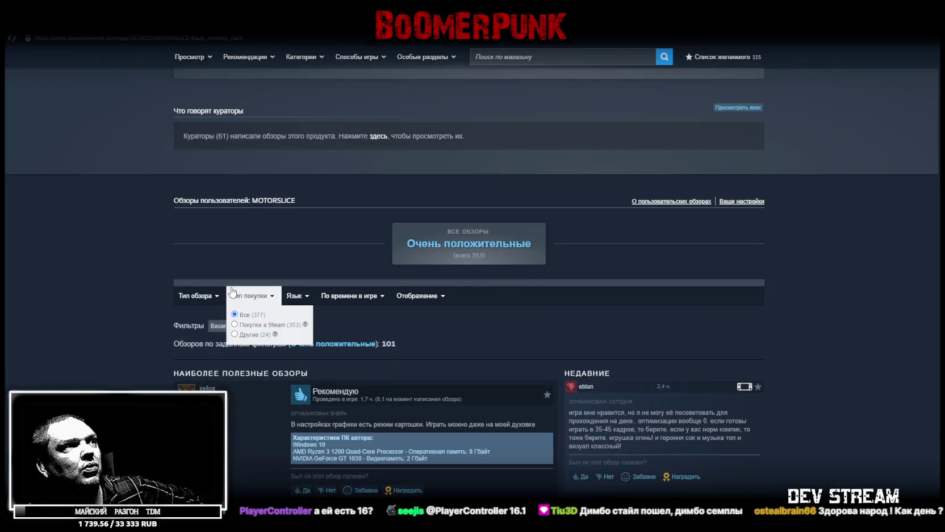
mouse_move(195, 295)
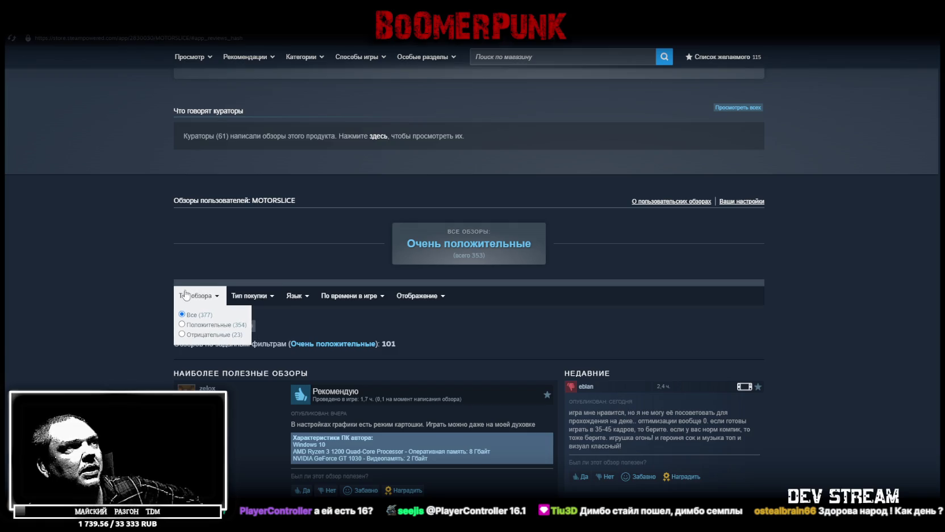
left_click(188, 335)
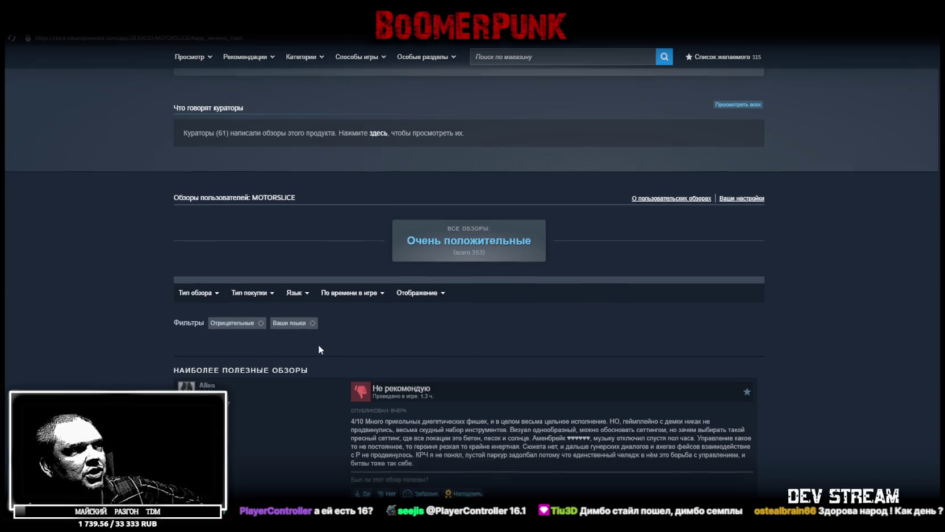
scroll(318, 343, "down", 5)
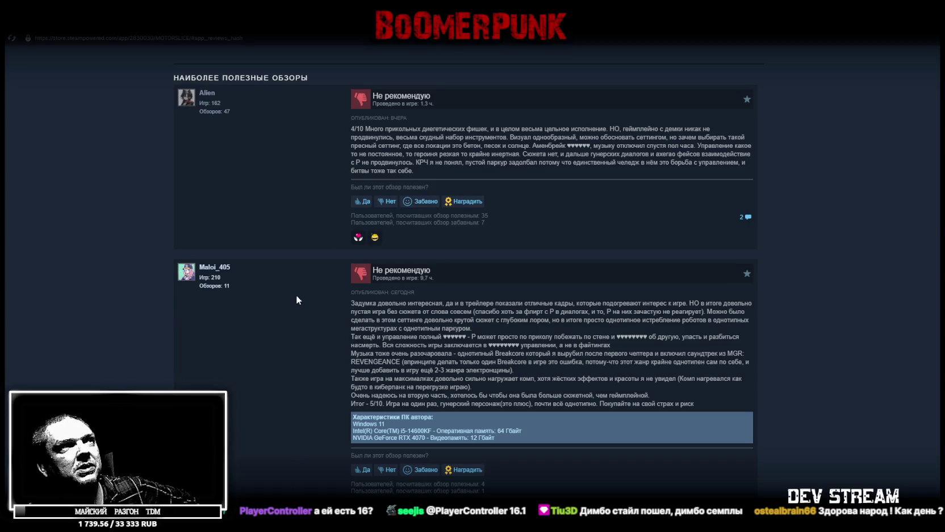
scroll(296, 295, "up", 1)
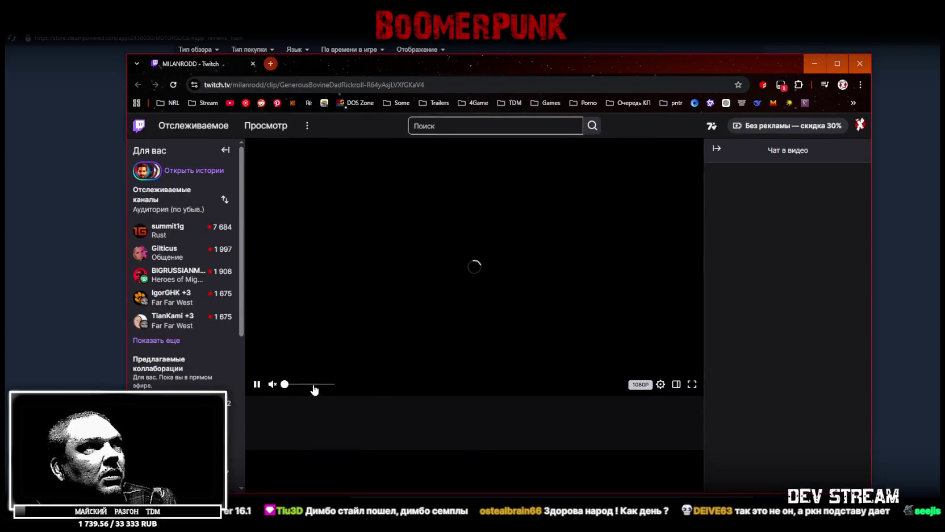
Step: Raise the Twitch player volume from muted, then minimize and restore the browser
left_click_drag(315, 385, 350, 383)
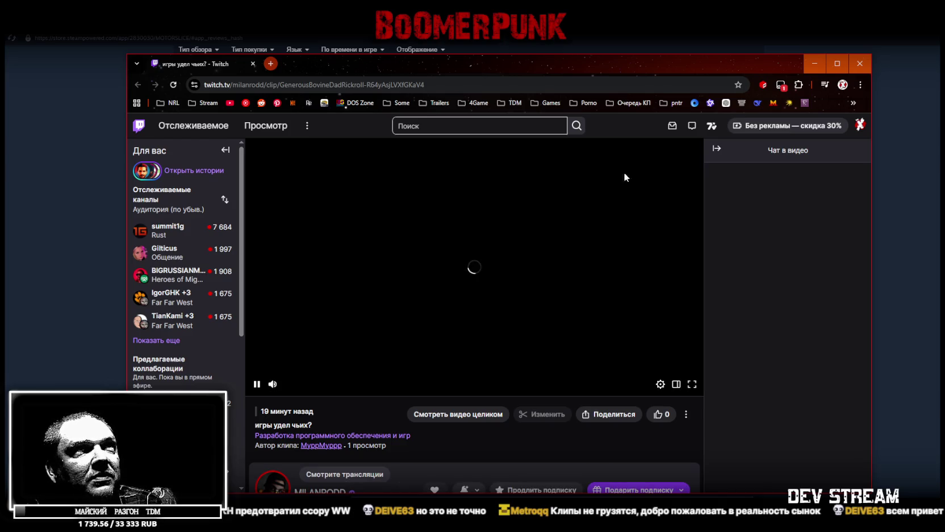
left_click(815, 63)
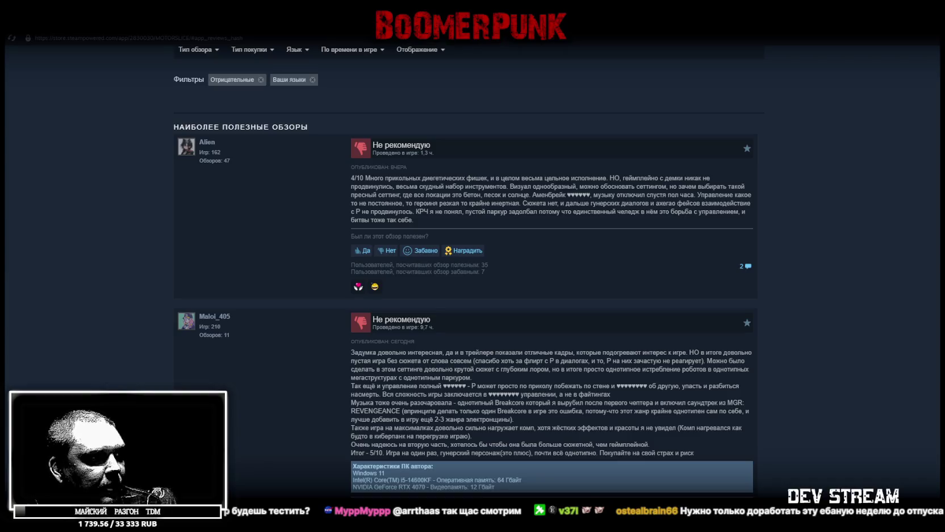
key("alt+Tab")
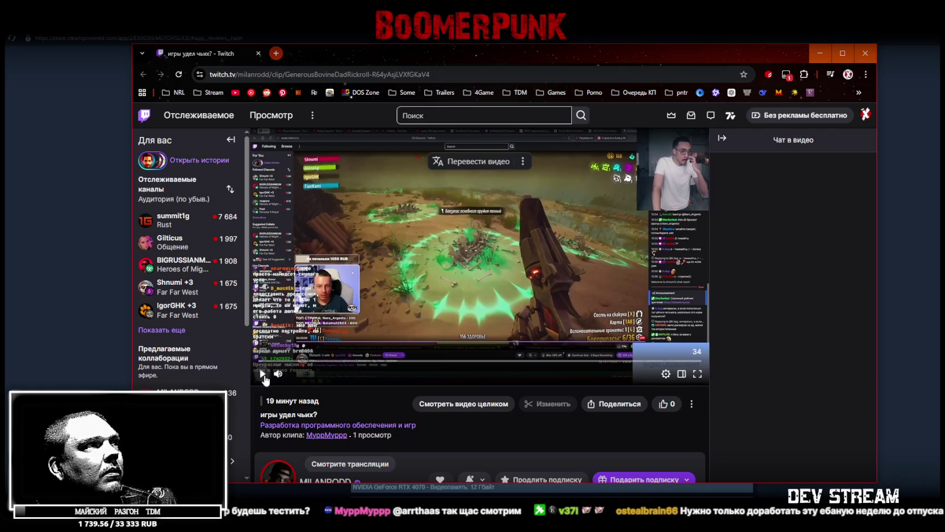
Step: Play the Twitch clip, pause it and select 'обеспеченный' in the chat replay
left_click(263, 375)
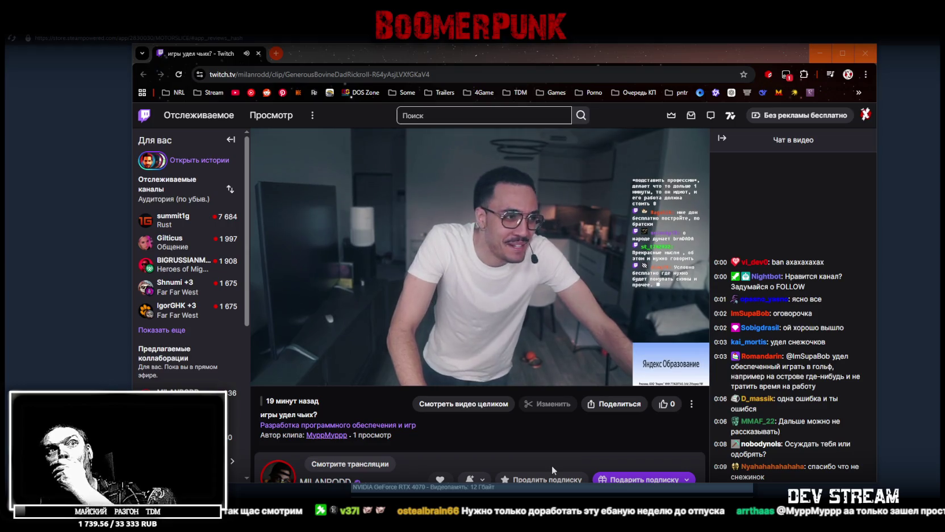
left_click(514, 225)
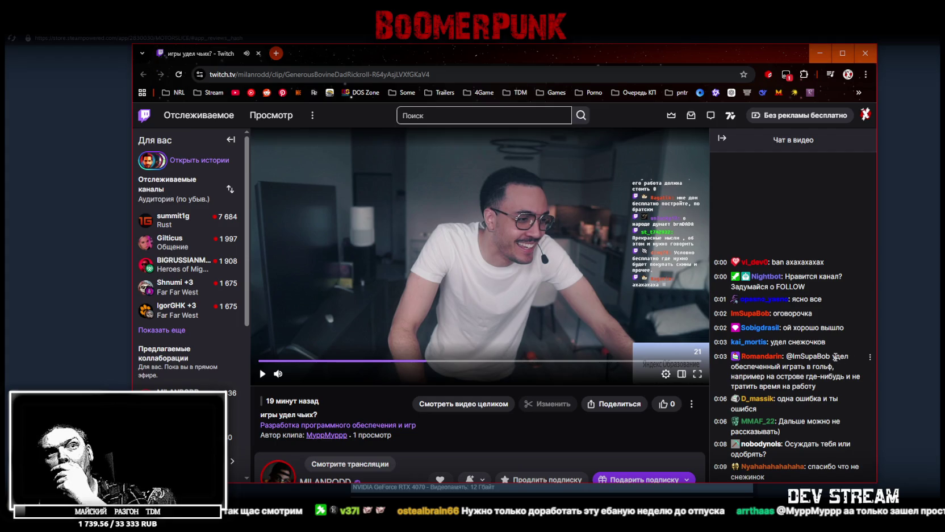
double_click(757, 367)
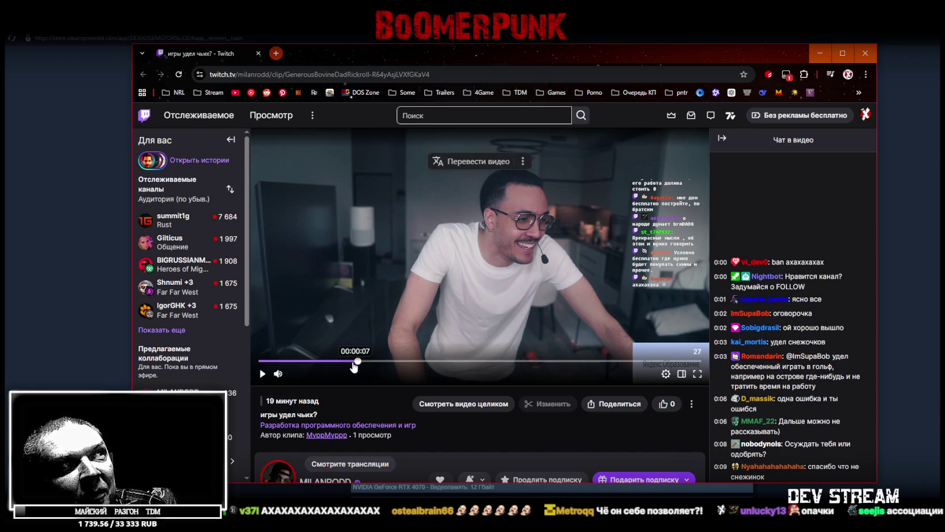
Step: Replay the clip from the beginning, then switch away from the browser
left_click(334, 362)
left_click(372, 376)
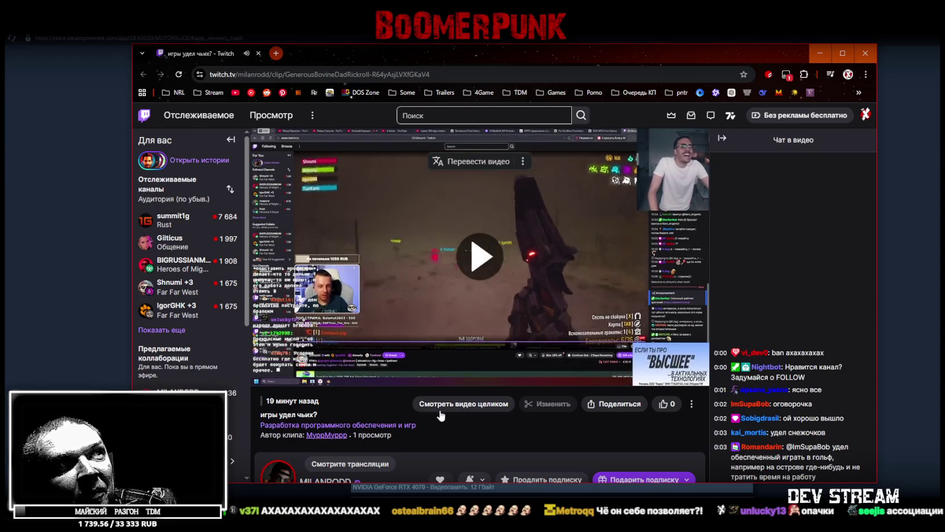
left_click(276, 362)
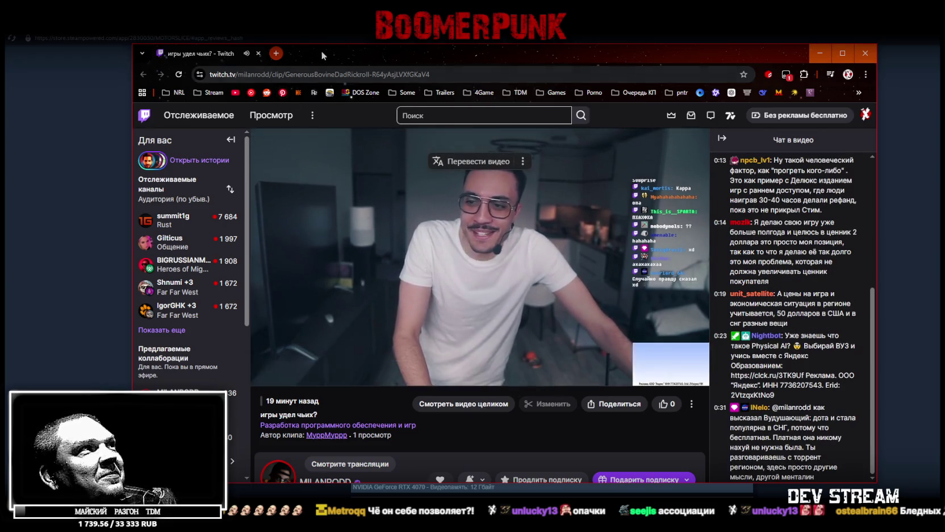
key("alt+Tab")
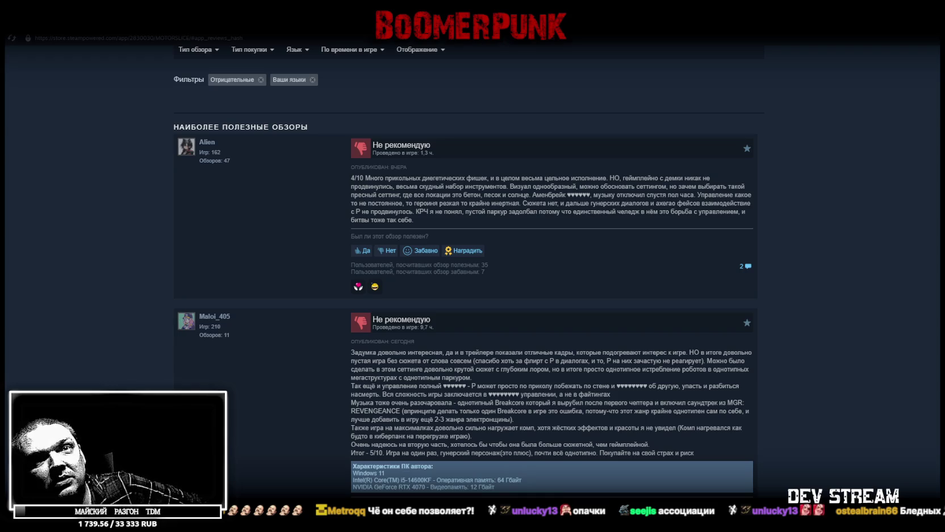
Step: Pause the MOTORSLICE trailer and scroll down to the 585 руб. game and bundle offers
scroll(297, 243, "up", 10)
scroll(298, 231, "up", 15)
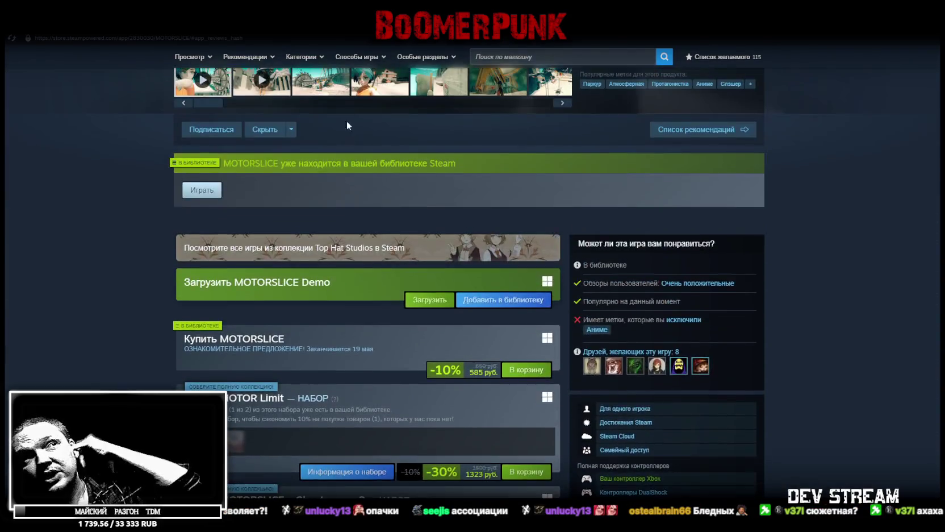
scroll(348, 125, "up", 5)
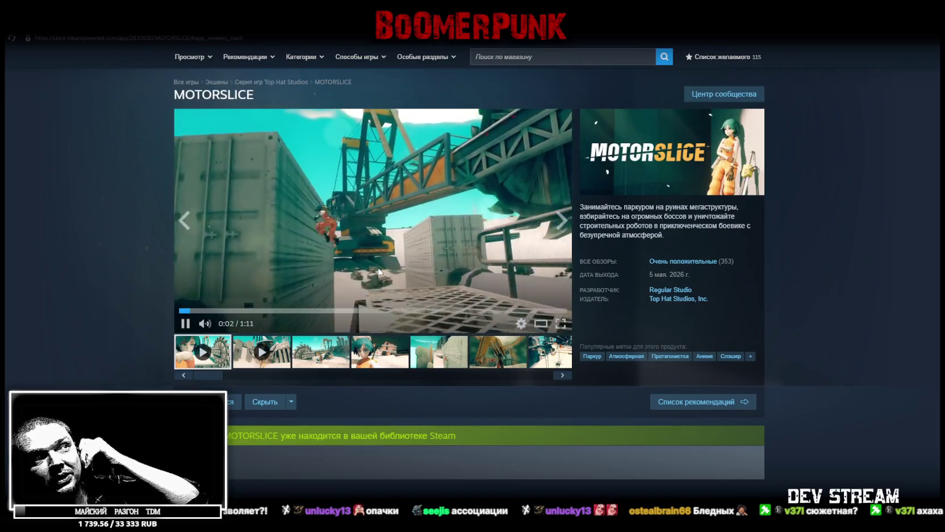
scroll(379, 273, "down", 2)
scroll(249, 248, "up", 2)
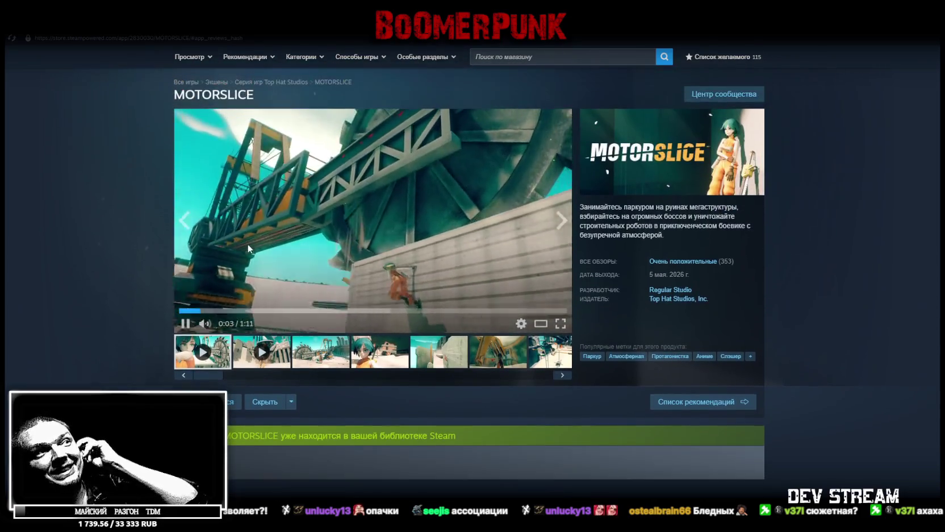
left_click(302, 200)
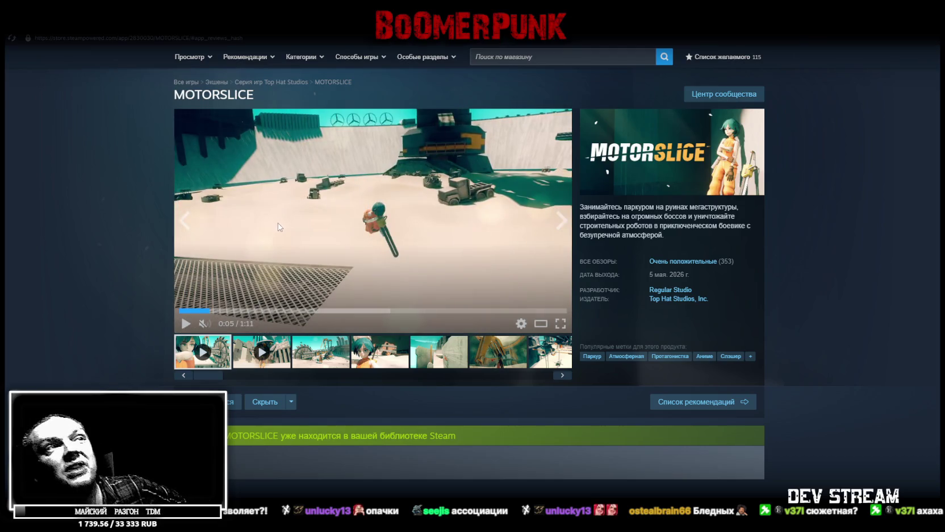
scroll(356, 304, "down", 8)
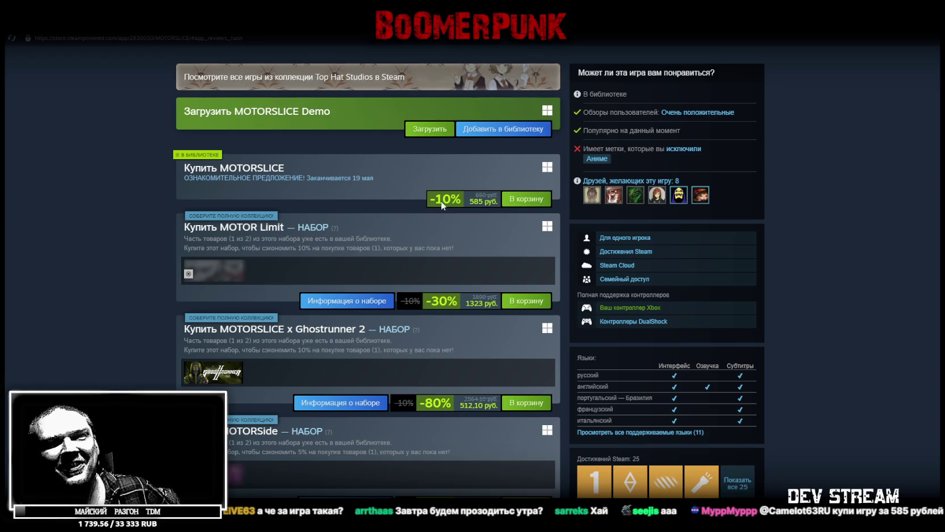
Step: Scroll over the store page, then switch to MOTORSLICE's page in the Steam library
scroll(512, 281, "up", 1)
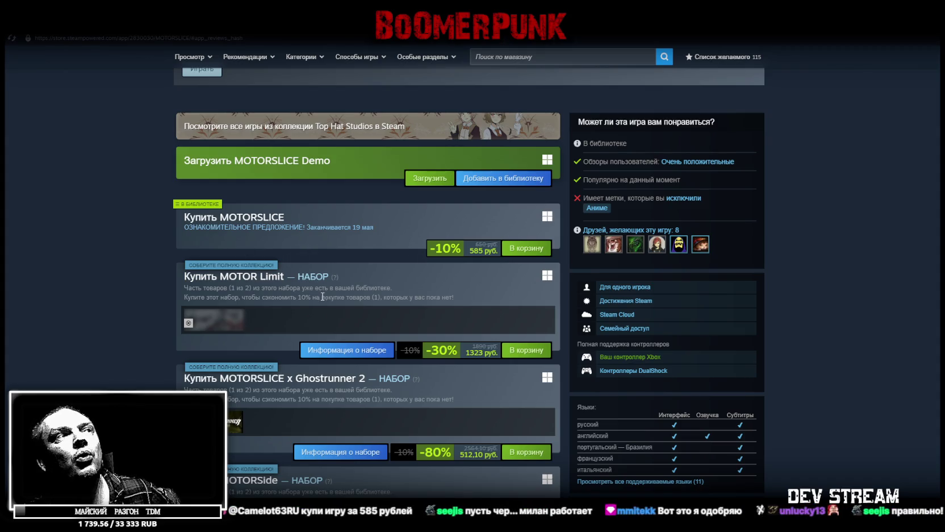
scroll(328, 297, "down", 5)
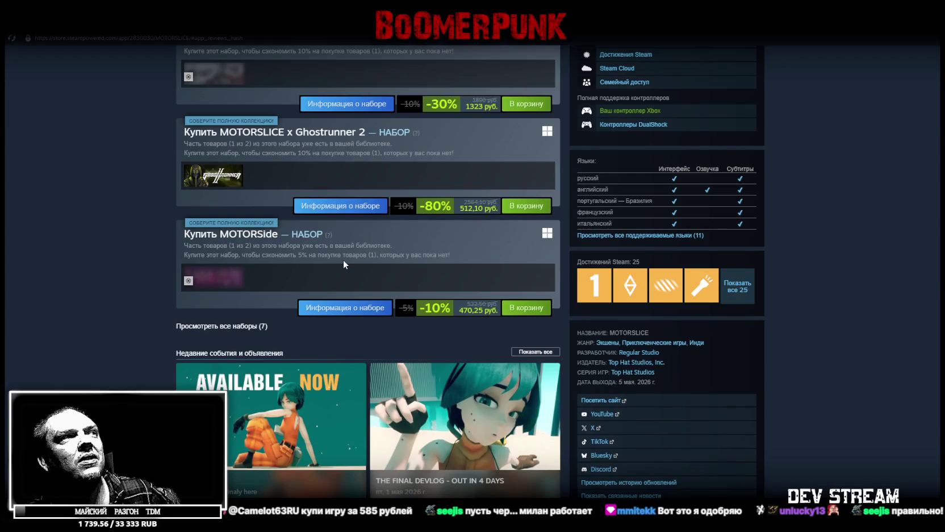
scroll(341, 261, "down", 5)
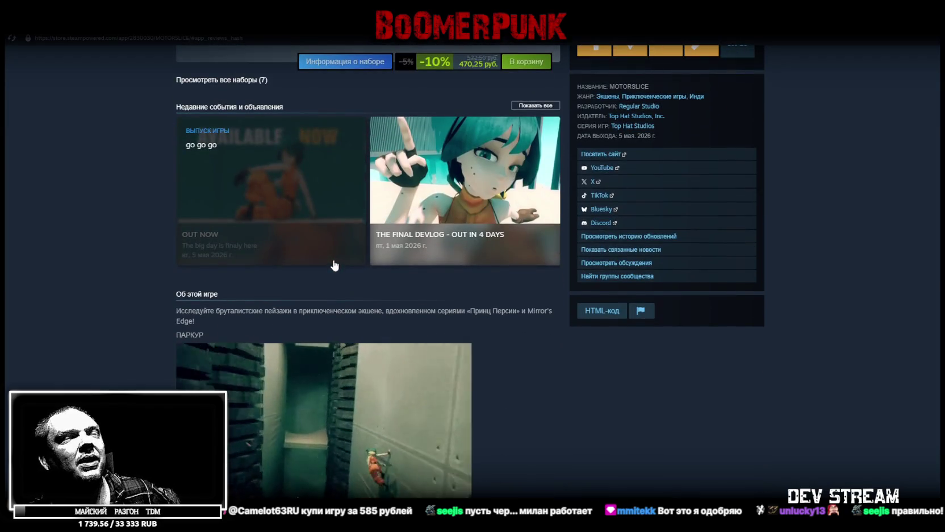
scroll(335, 265, "up", 8)
left_click(106, 33)
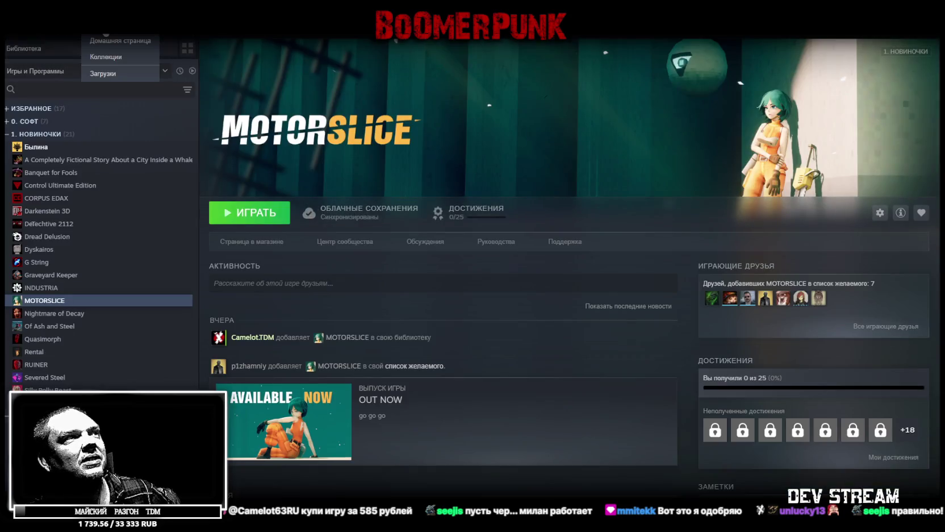
Step: View Severed Steel in the library, then return to MOTORSLICE and its store page
mouse_move(245, 27)
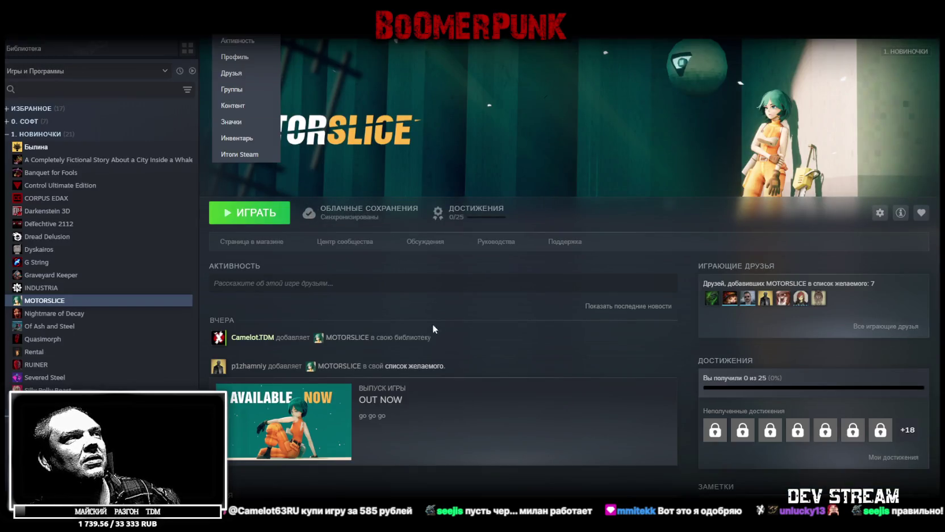
scroll(359, 334, "down", 1)
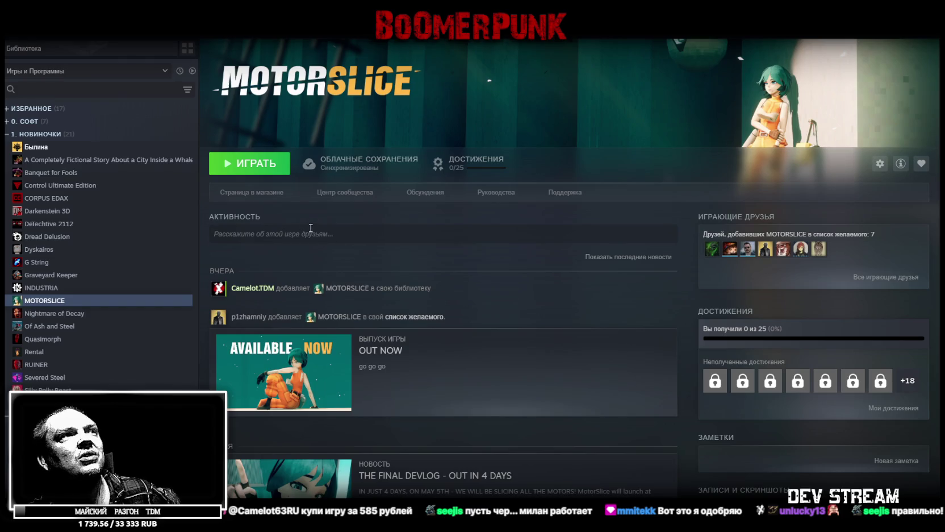
scroll(309, 237, "up", 1)
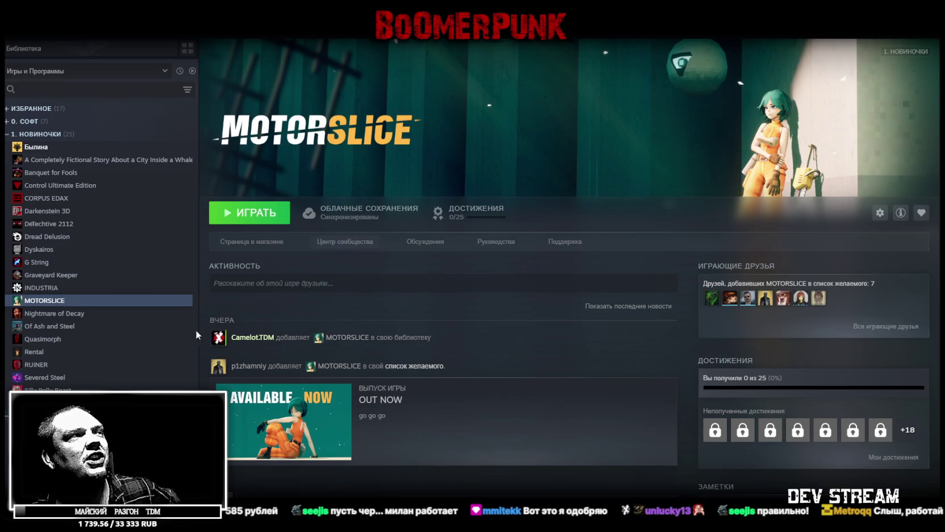
left_click(48, 379)
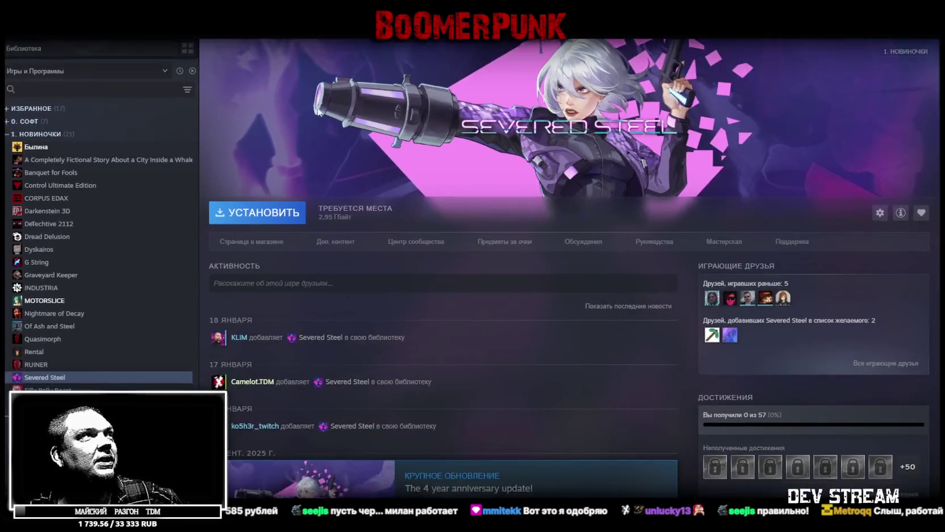
left_click(44, 300)
left_click(261, 240)
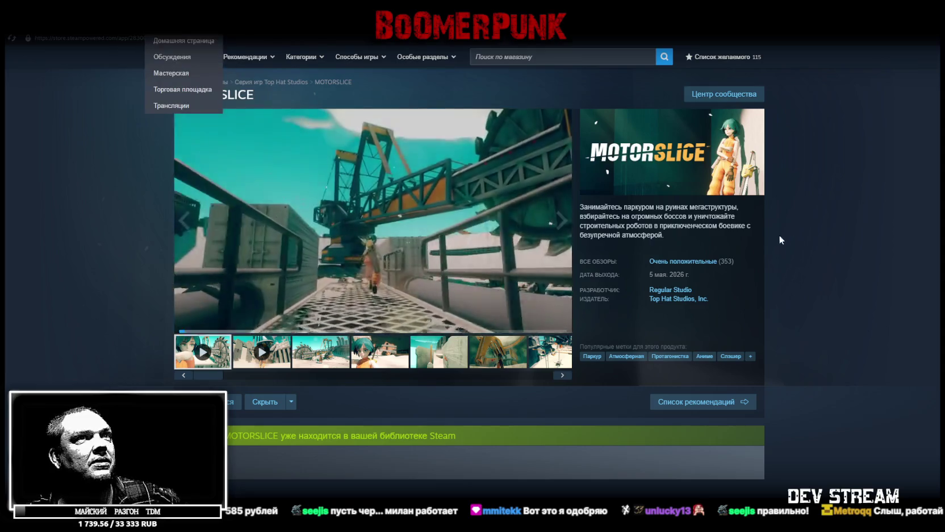
Step: Jump to MOTORSLICE's user reviews and filter them to 'Отрицательные'
left_click(683, 262)
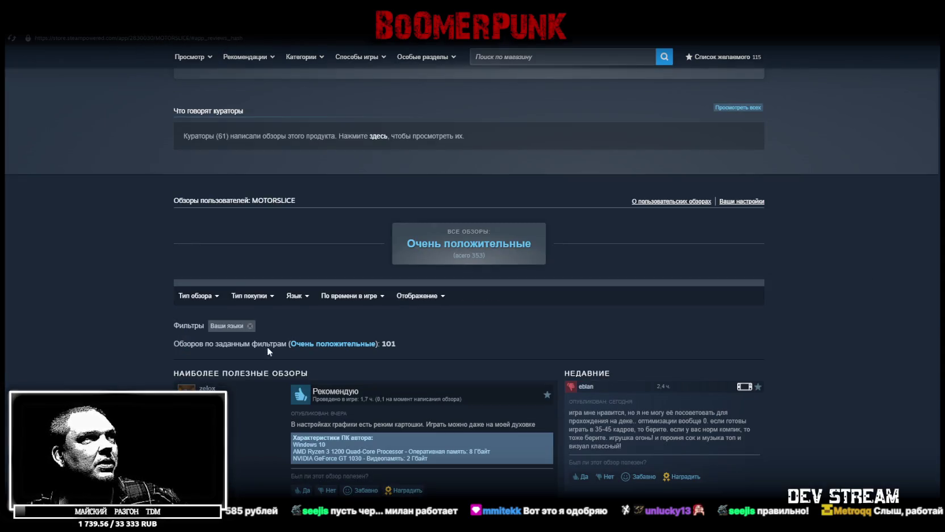
mouse_move(190, 295)
left_click(182, 334)
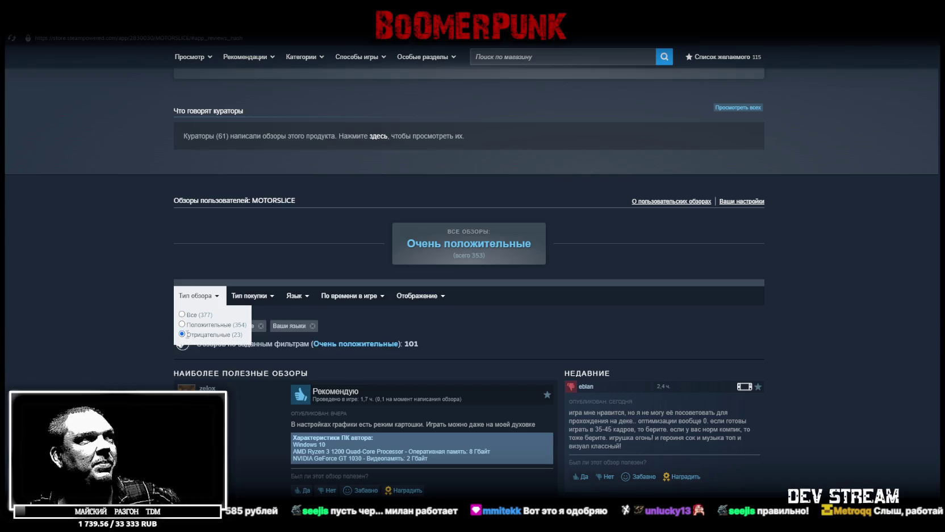
scroll(144, 277, "down", 3)
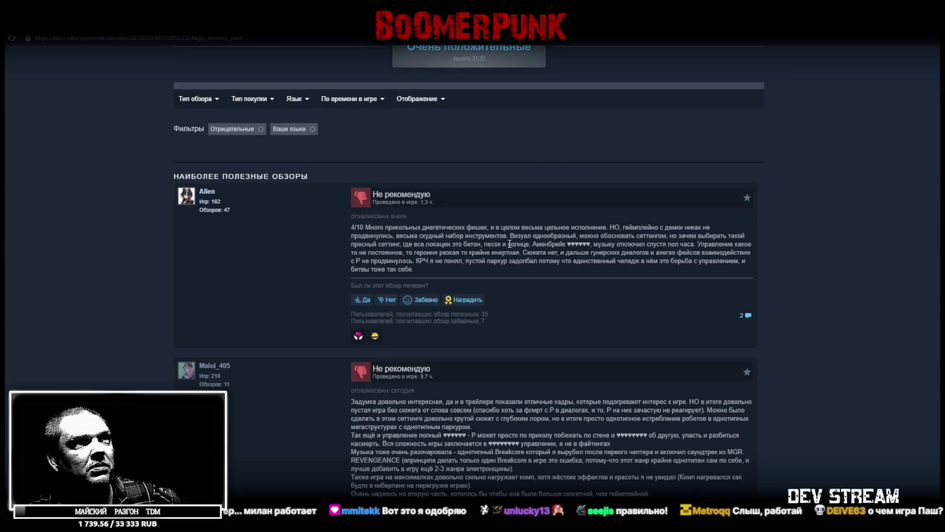
Step: Rate the top negative review 'Нет' (not helpful) and open it on its own page
mouse_move(622, 227)
left_mouse_down()
mouse_move(690, 227)
mouse_move(406, 245)
mouse_move(375, 236)
mouse_move(393, 235)
left_mouse_up()
left_click(433, 245)
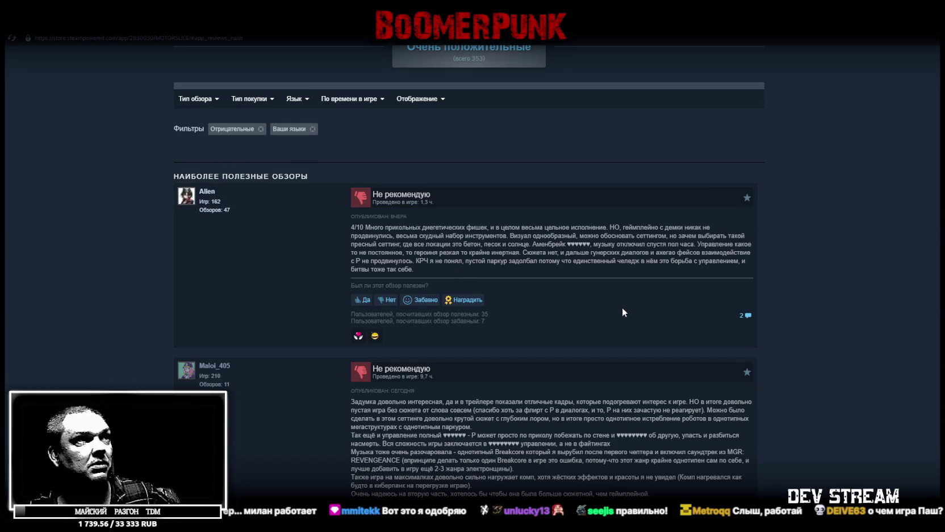
scroll(624, 310, "down", 2)
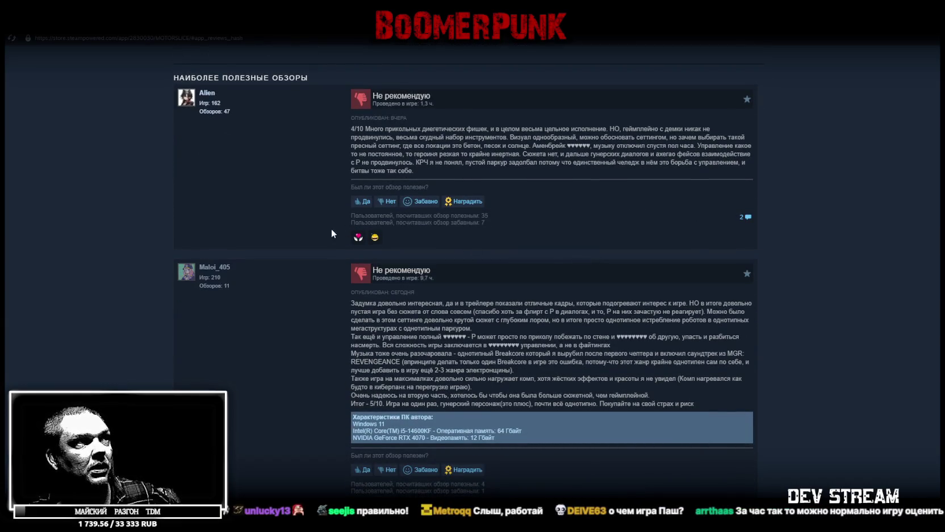
mouse_move(373, 241)
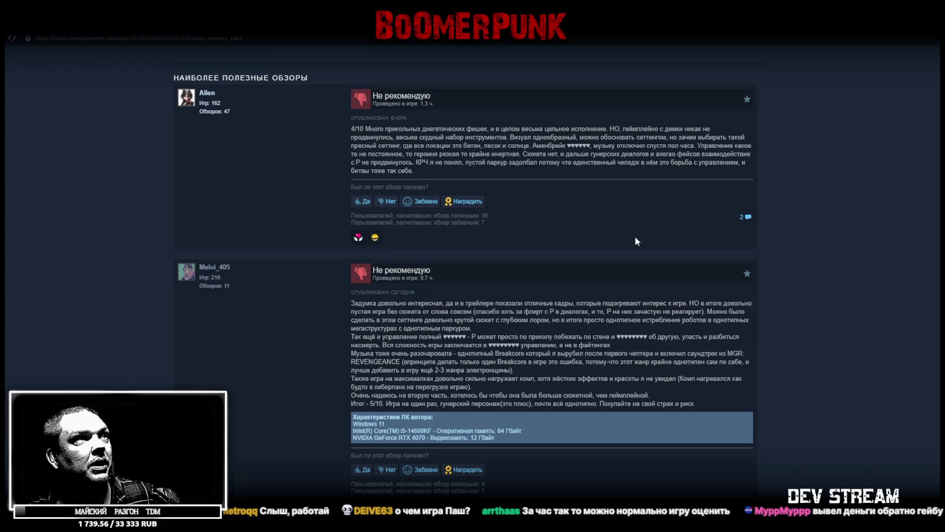
left_click(388, 201)
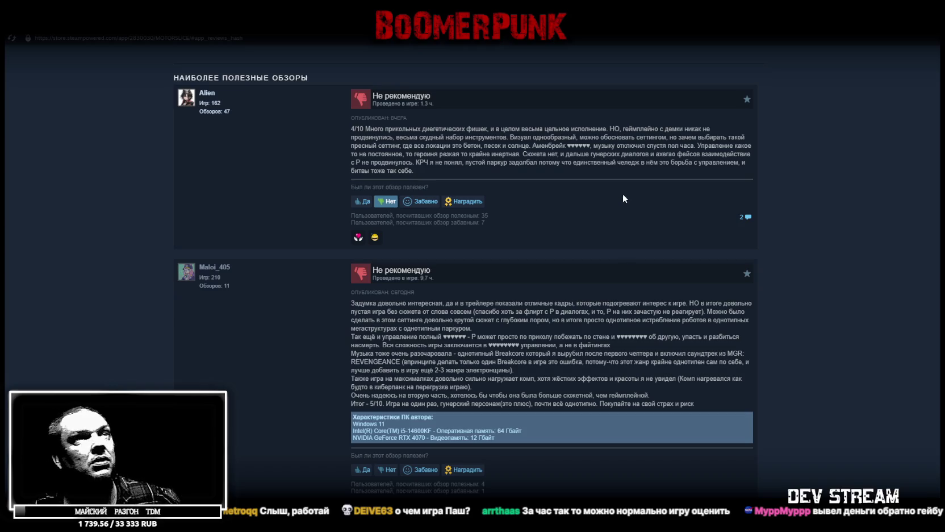
left_click(745, 217)
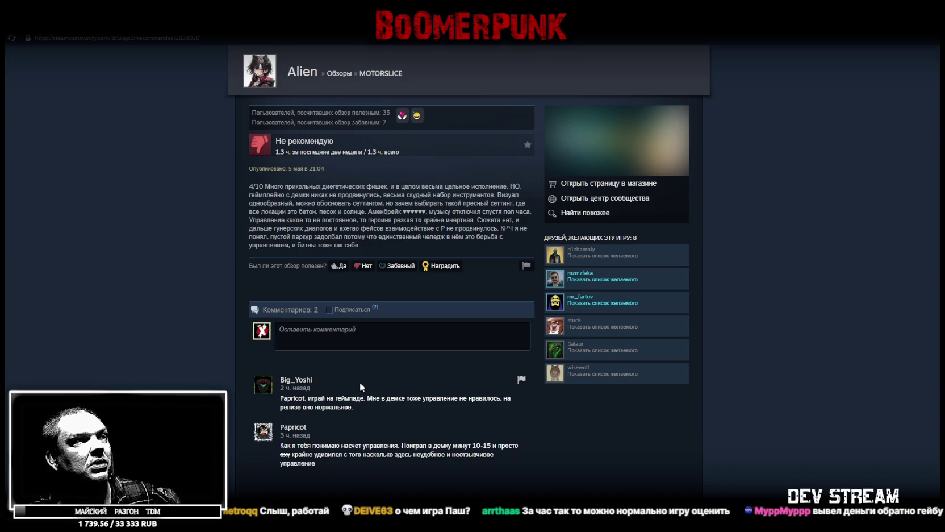
Step: Go back from the single review to the MOTORSLICE store page reviews
key("alt+Left")
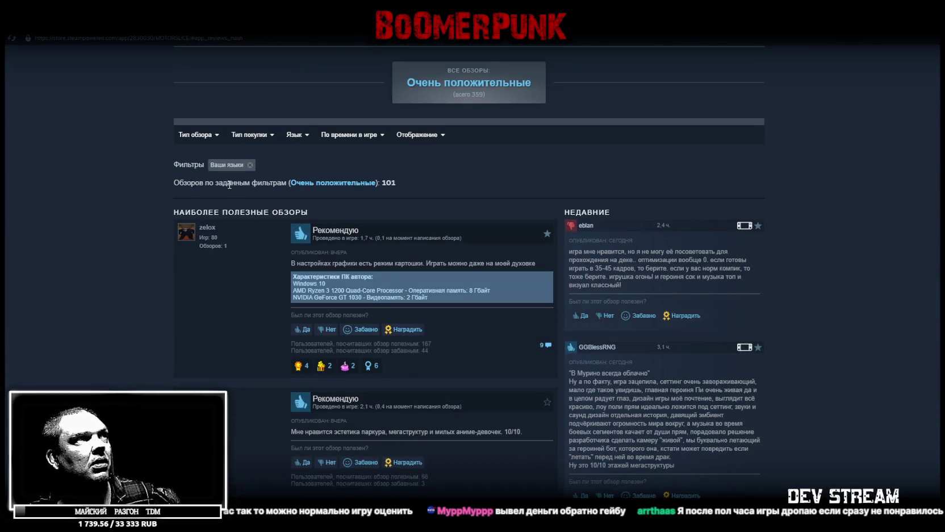
mouse_move(200, 136)
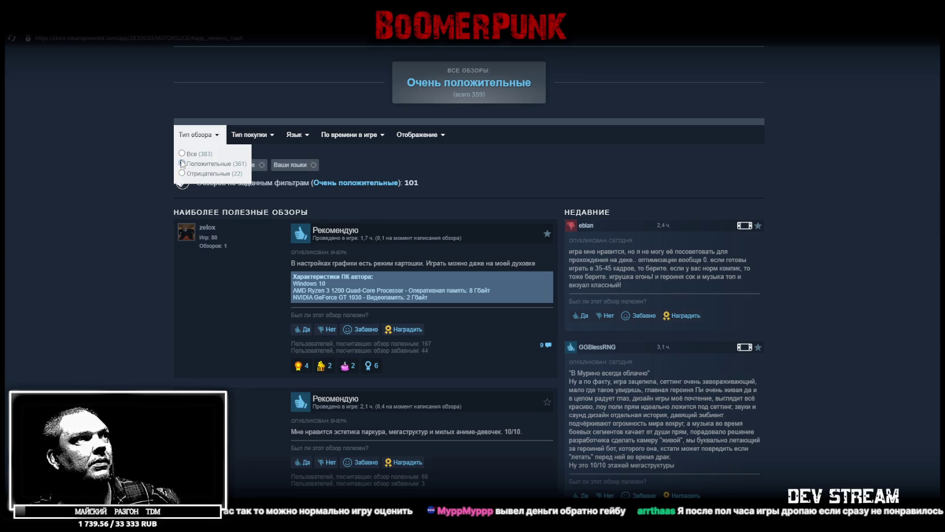
scroll(927, 273, "up", 5)
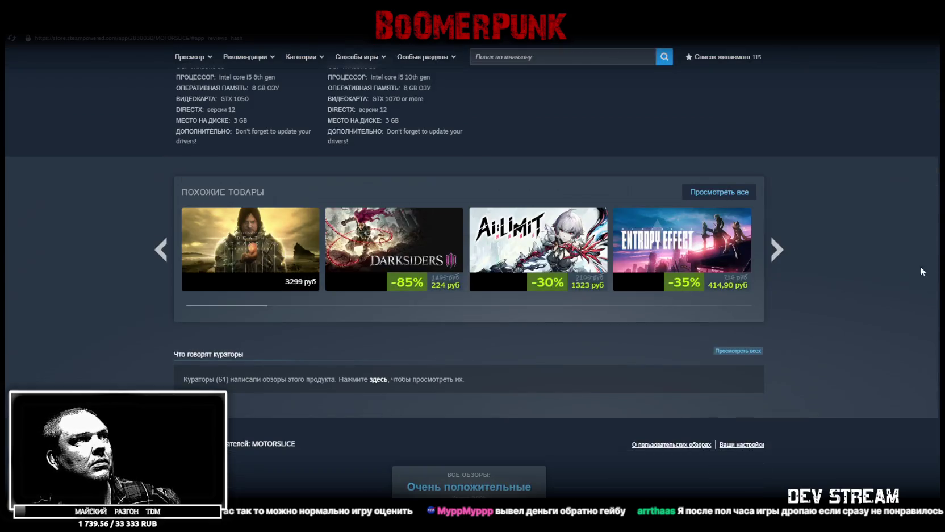
Step: Scroll through the negative reviews down to 'Просмотреть все обзоры'
scroll(681, 421, "down", 15)
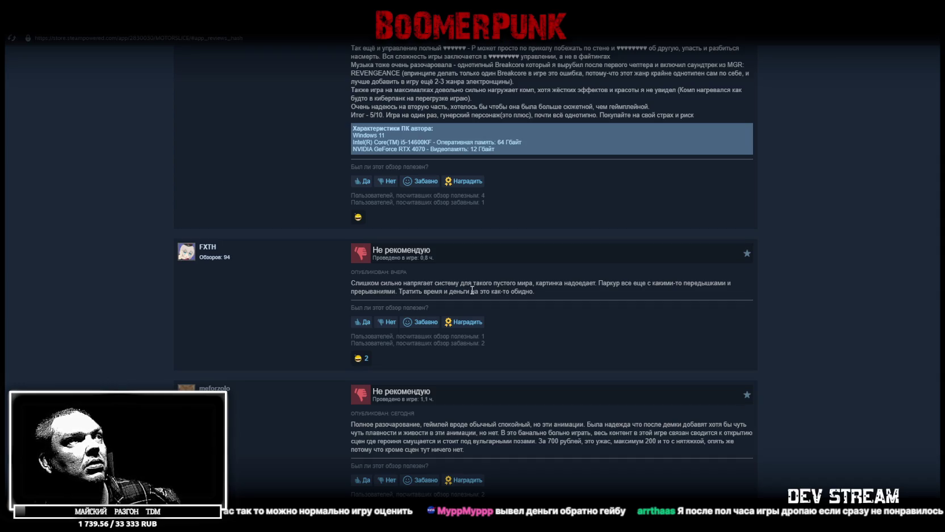
scroll(476, 298, "down", 3)
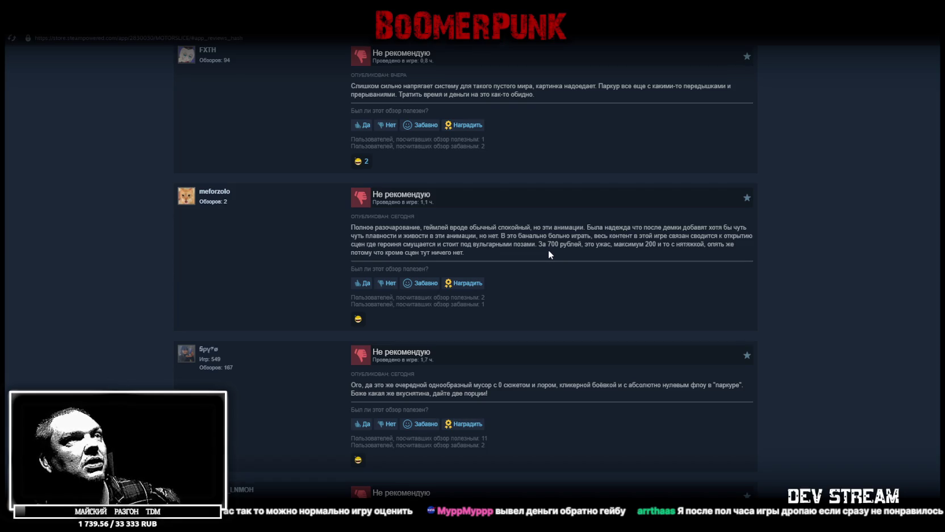
scroll(549, 253, "down", 3)
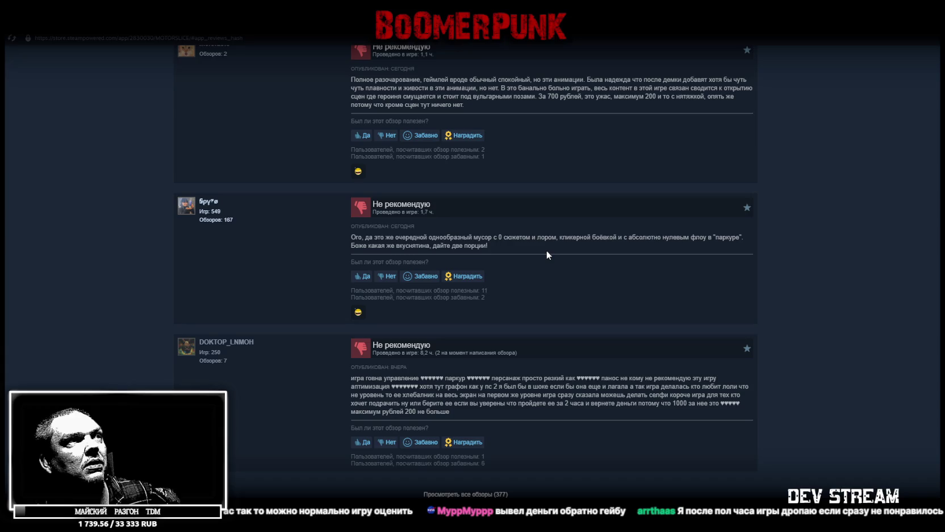
scroll(547, 250, "up", 2)
scroll(554, 319, "down", 2)
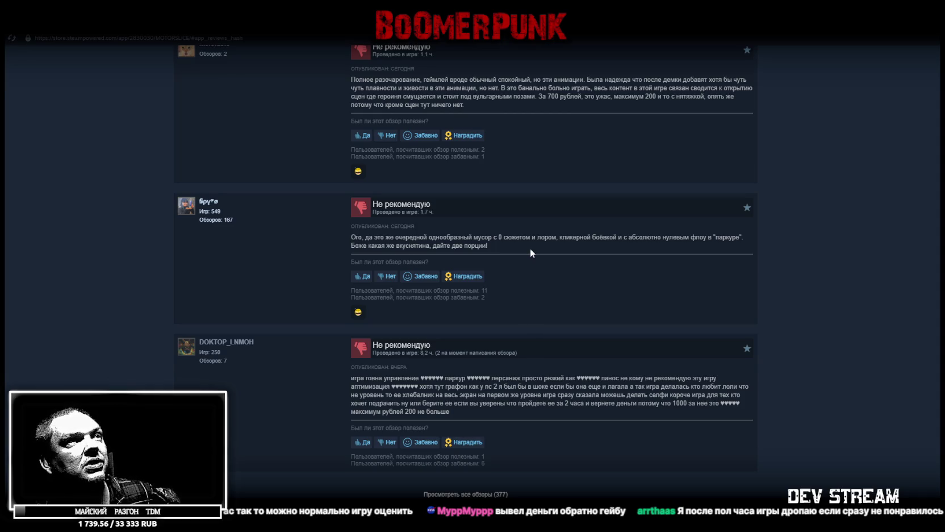
scroll(528, 245, "down", 1)
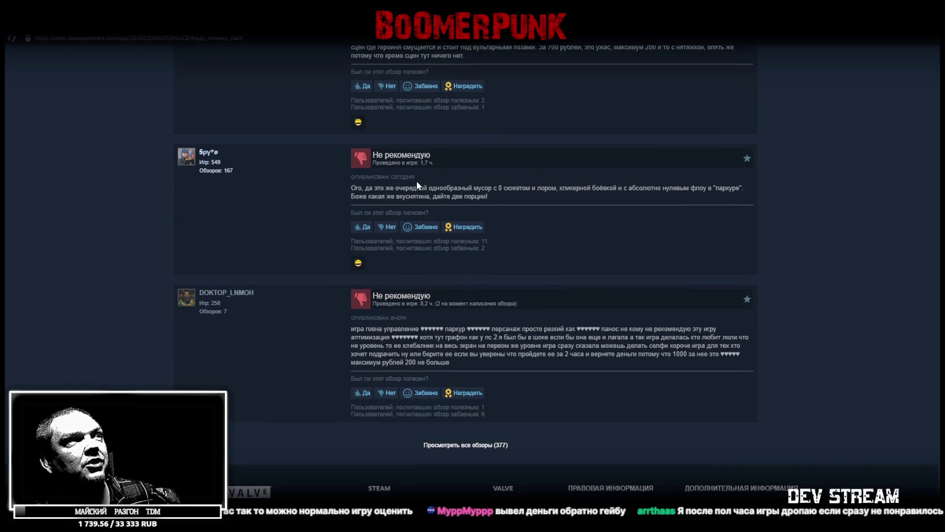
scroll(550, 259, "down", 2)
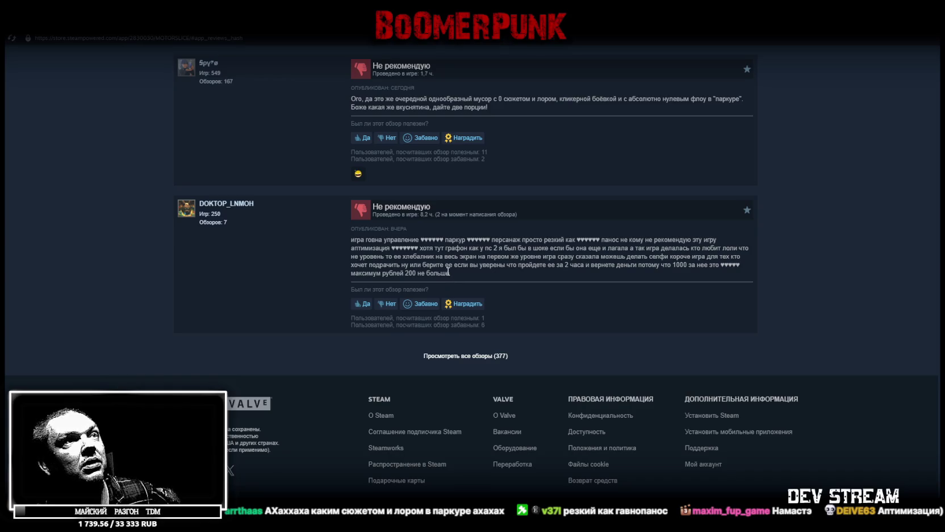
Step: Scroll up to the header and use the 'Очень положительные' summary to reach the reviews
scroll(449, 271, "up", 10)
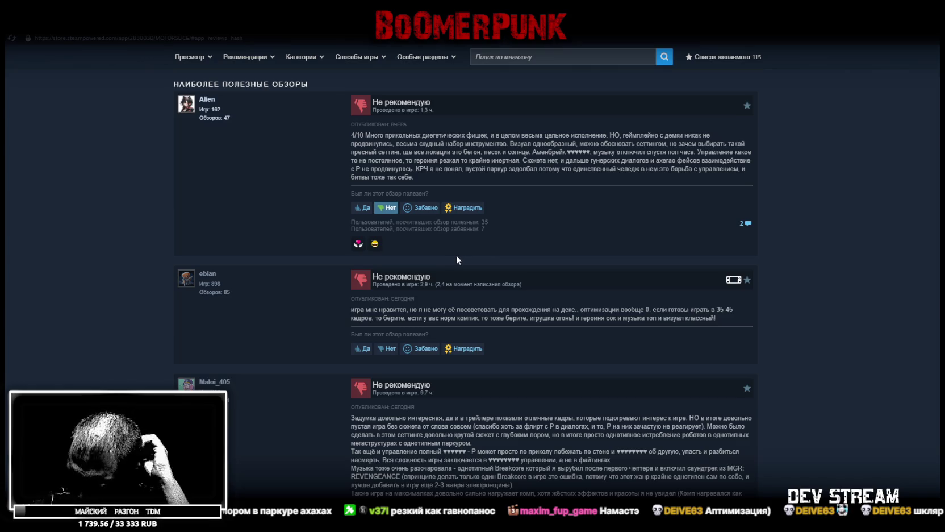
scroll(457, 256, "up", 10)
scroll(457, 262, "up", 15)
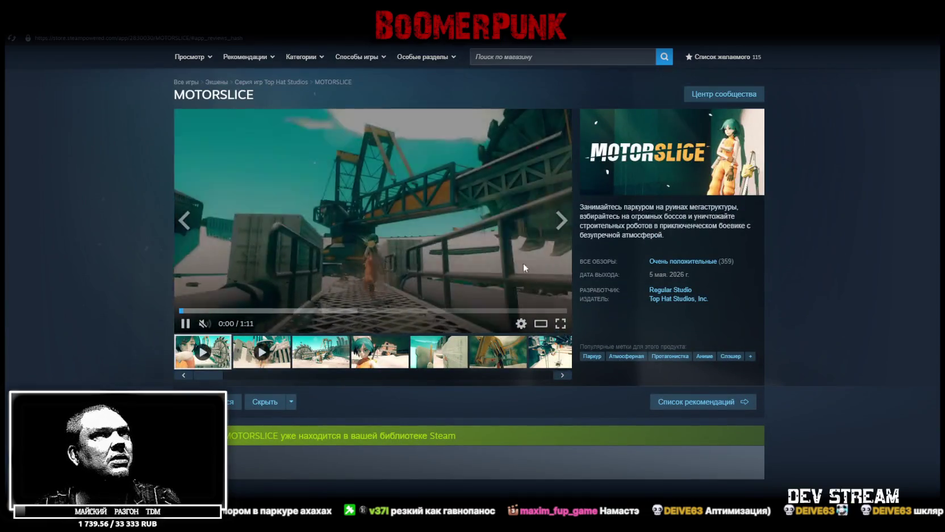
left_click(677, 261)
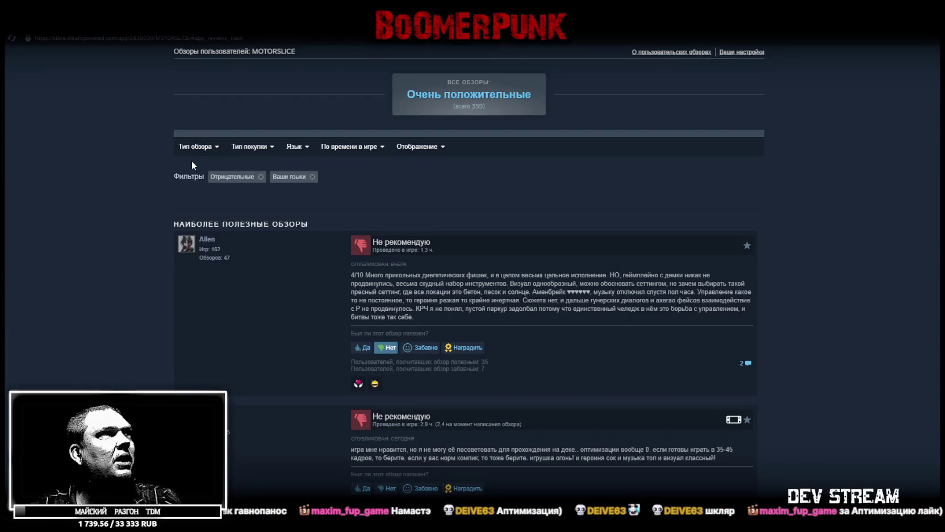
Step: Filter reviews to 'Положительные' and highlight phrases in the first two reviews, including the parkour one
mouse_move(196, 146)
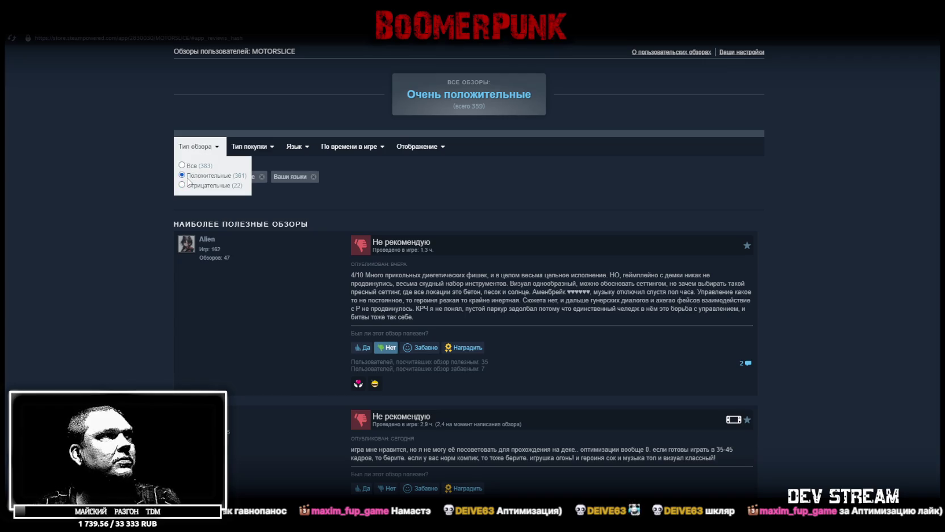
left_click(188, 176)
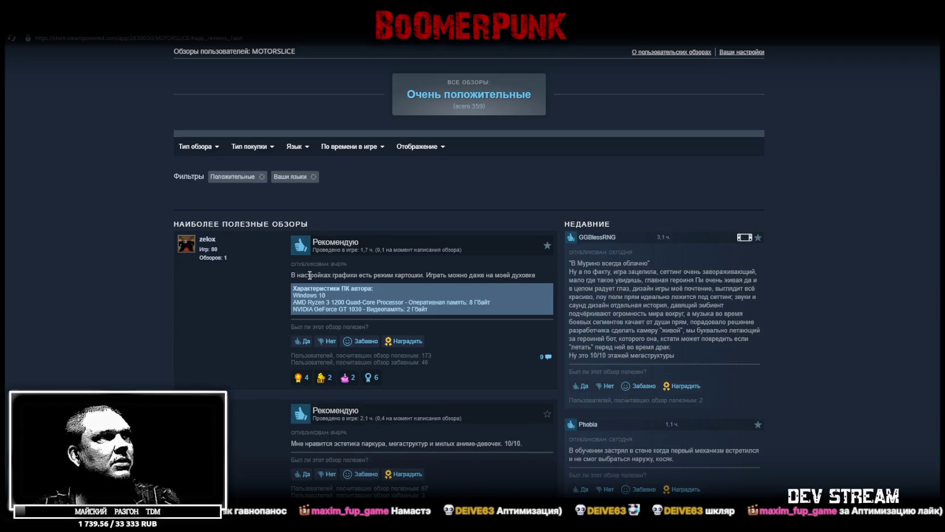
left_click_drag(307, 275, 418, 275)
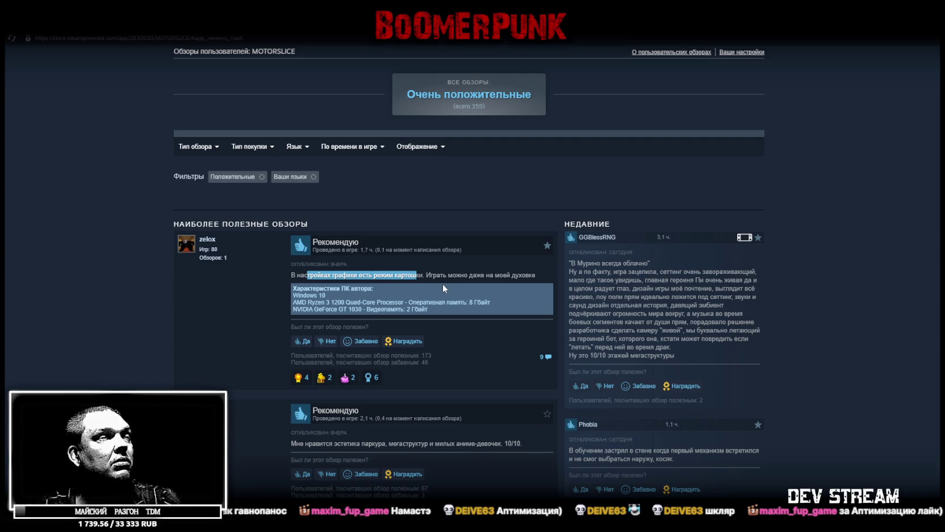
scroll(443, 350, "down", 2)
left_click_drag(300, 344, 492, 345)
scroll(483, 364, "down", 1)
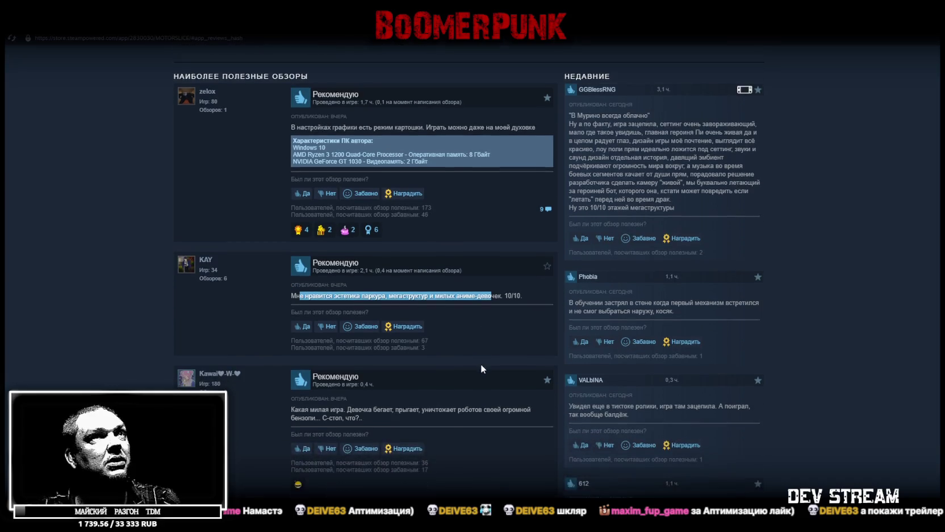
scroll(480, 367, "up", 5)
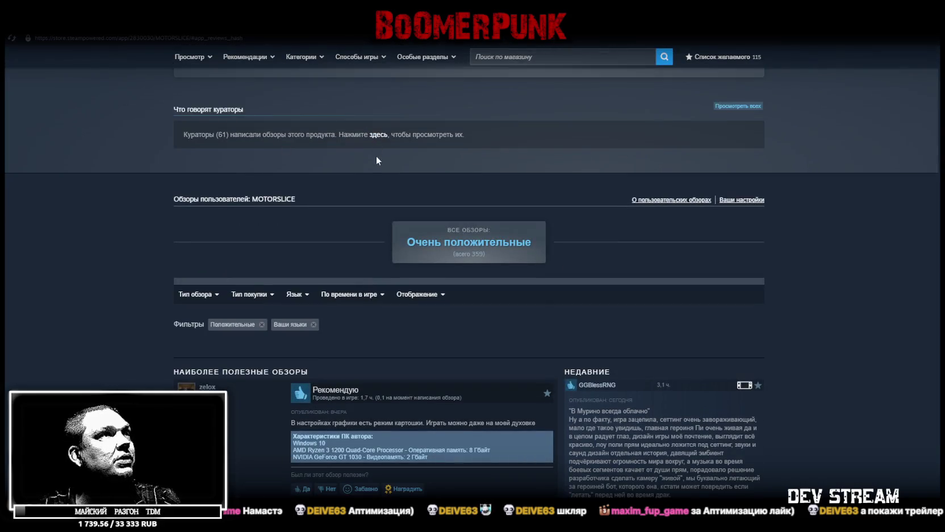
Step: Set the 'По времени в игре' minimum to about 5 hours and scroll the results
mouse_move(368, 298)
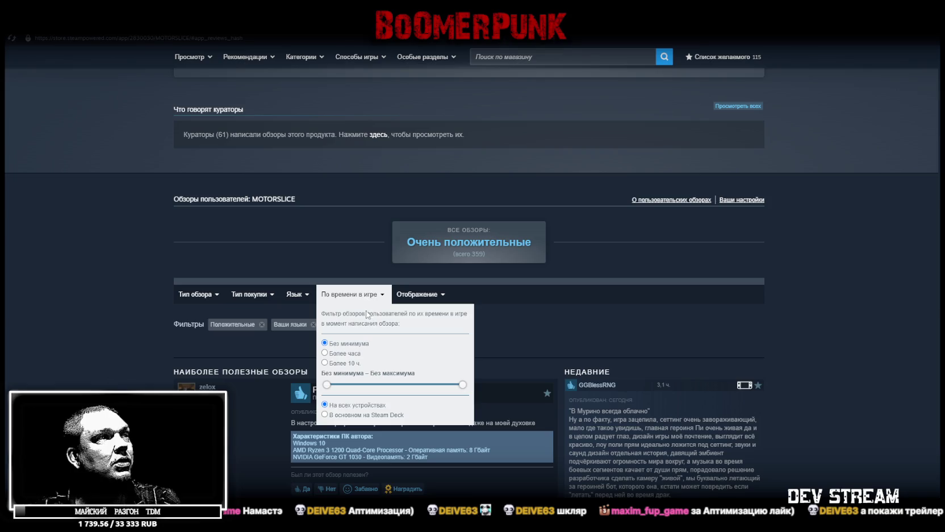
mouse_move(328, 387)
left_mouse_down()
mouse_move(359, 387)
mouse_move(335, 391)
left_mouse_up()
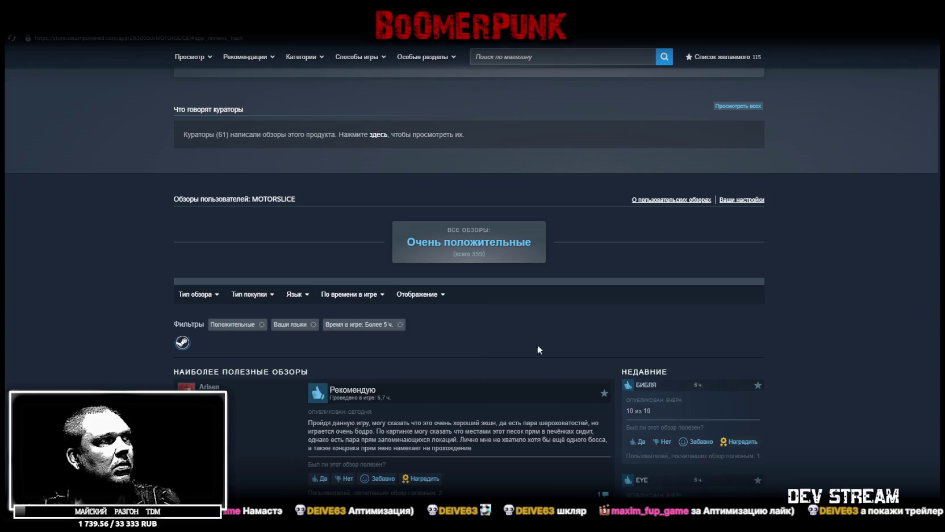
scroll(608, 315, "down", 3)
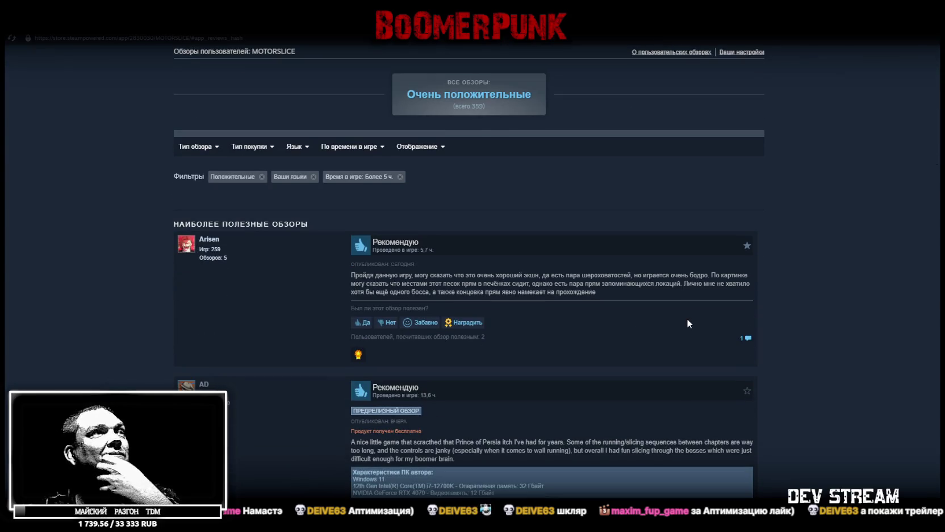
scroll(559, 278, "down", 10)
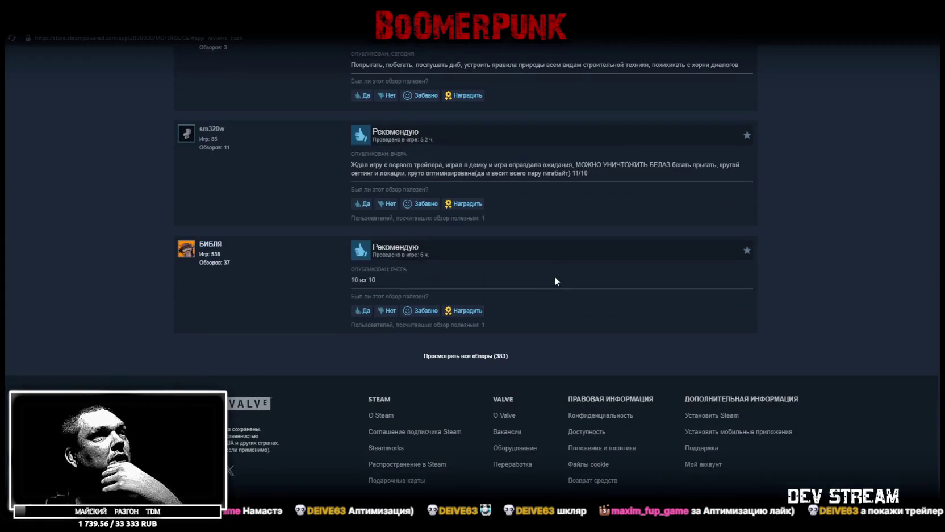
scroll(554, 277, "up", 5)
scroll(554, 277, "down", 5)
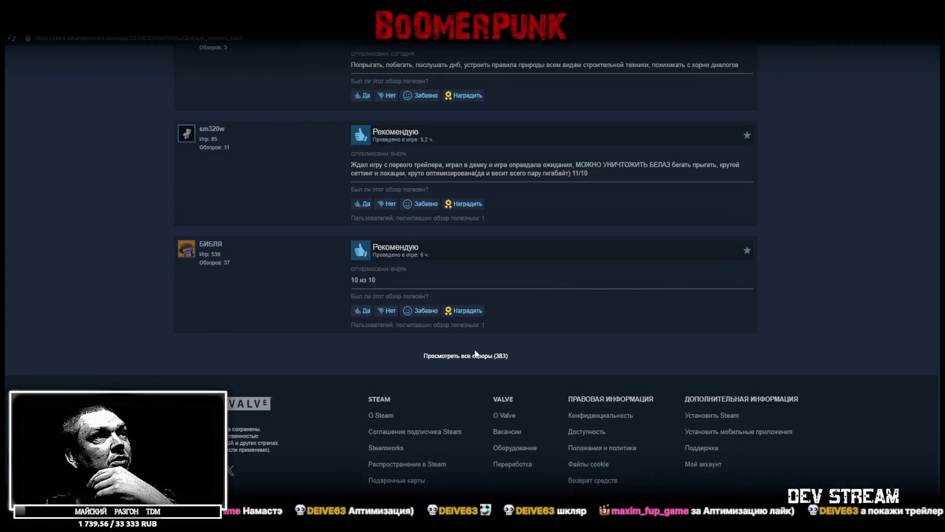
scroll(475, 307, "up", 4)
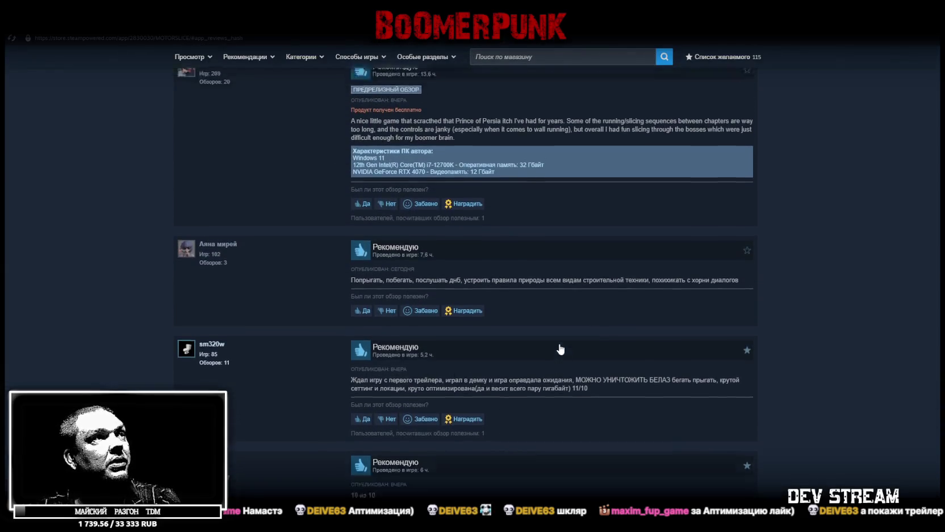
scroll(466, 345, "up", 2)
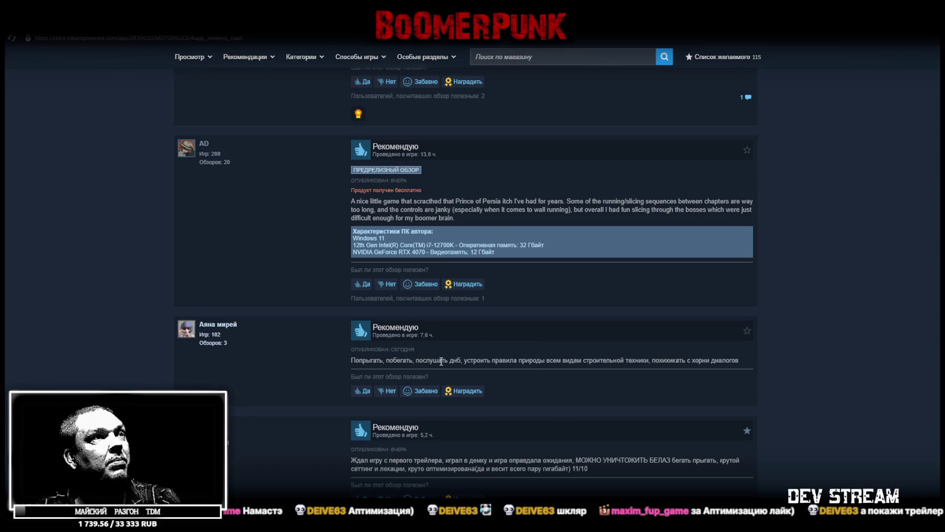
Step: Highlight passages in a short positive review and the English Prince of Persia review
mouse_move(422, 360)
left_mouse_down()
mouse_move(488, 361)
mouse_move(463, 360)
left_mouse_up()
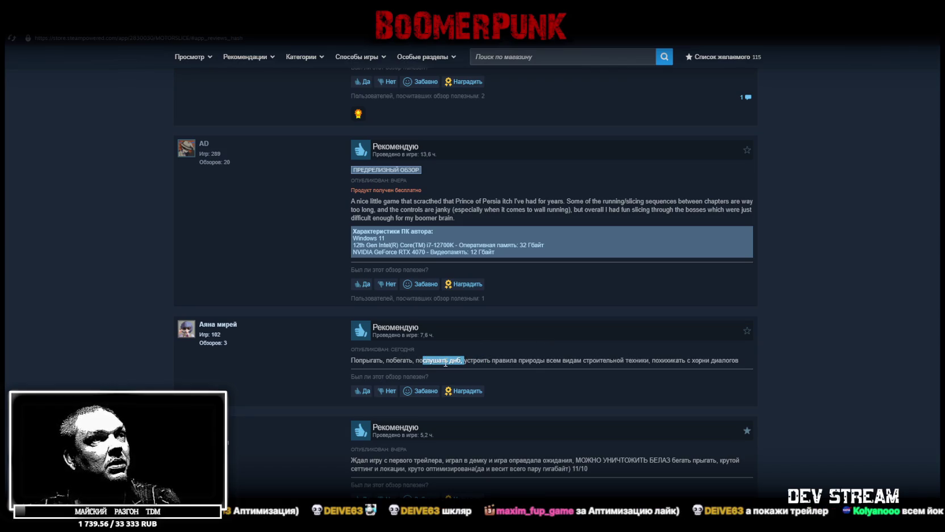
left_click(450, 362)
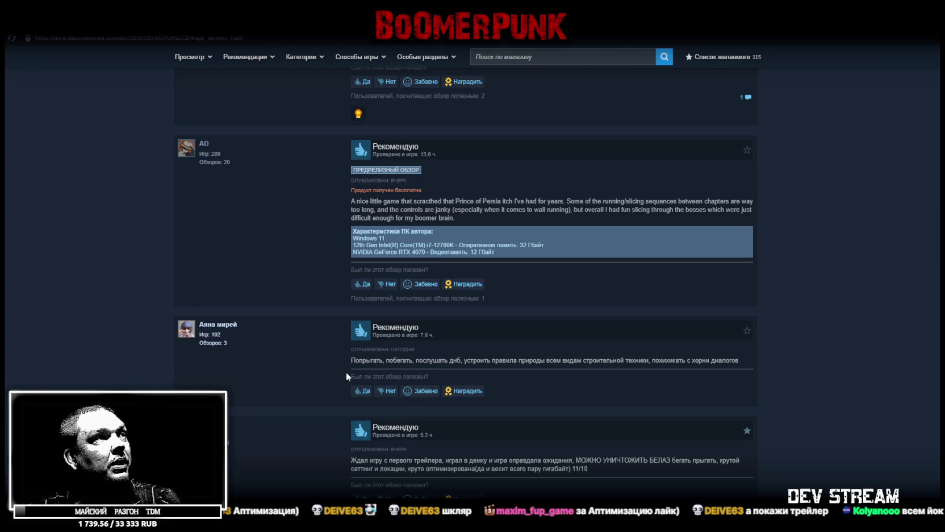
scroll(494, 300, "up", 2)
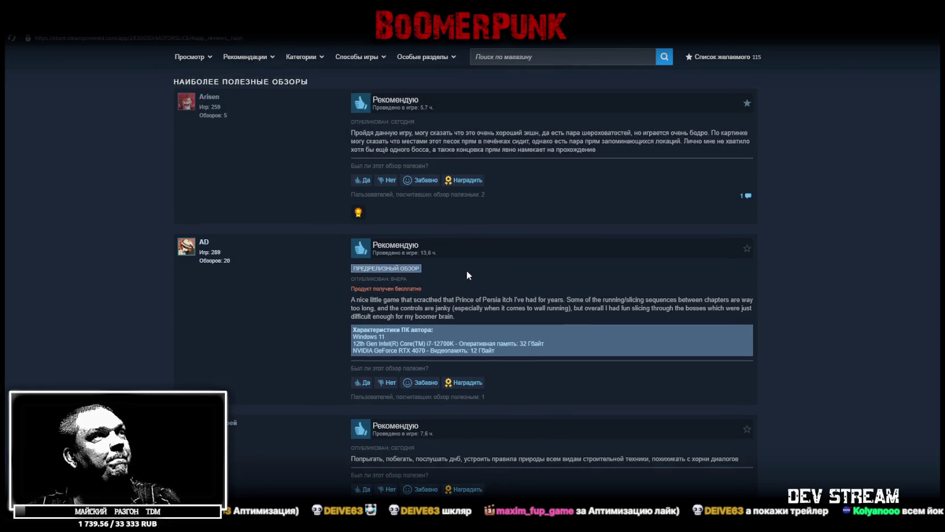
scroll(467, 275, "down", 3)
scroll(553, 382, "up", 4)
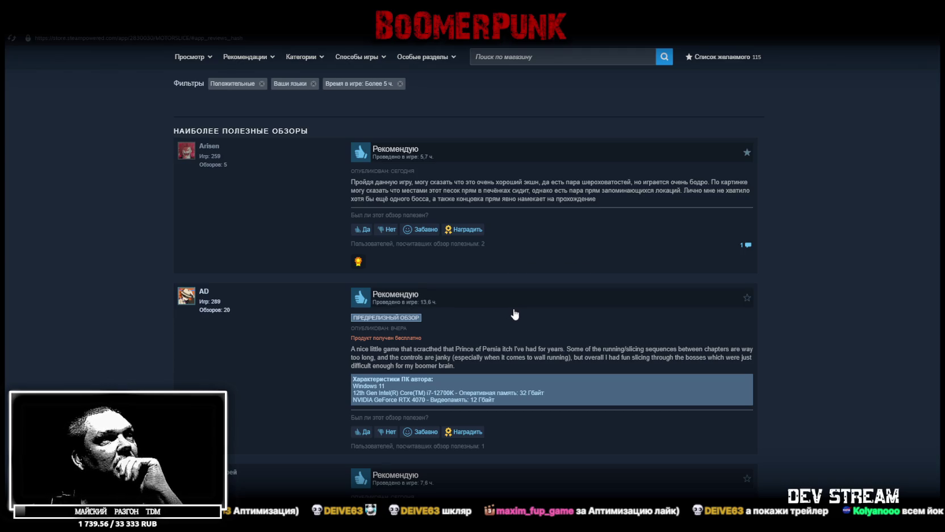
scroll(384, 272, "down", 1)
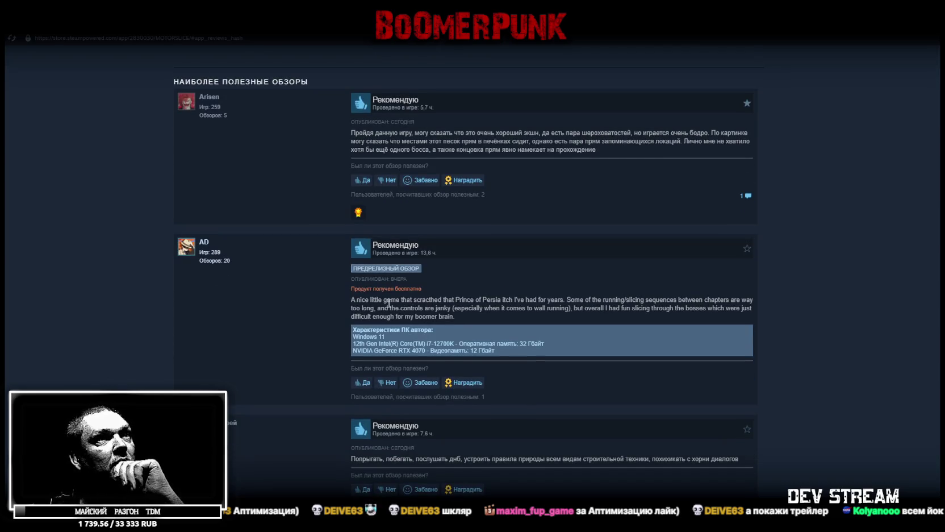
left_click_drag(377, 299, 484, 316)
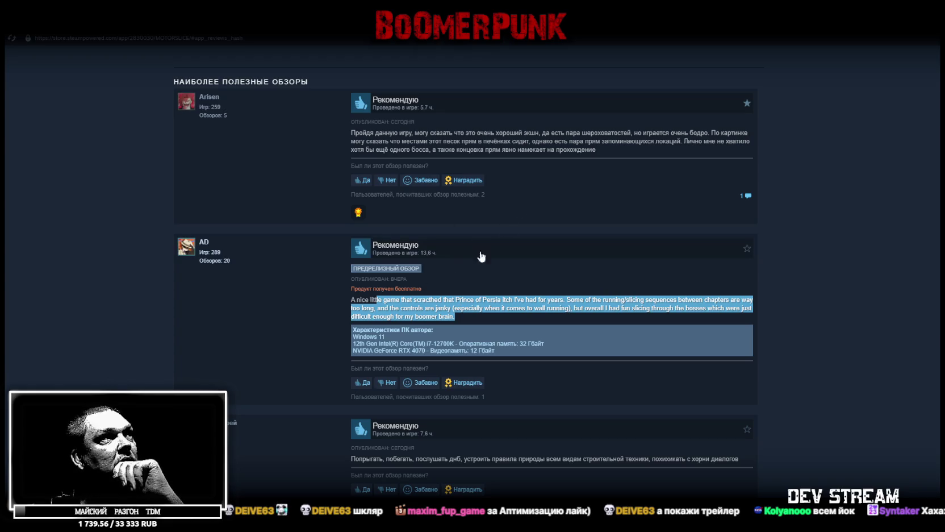
left_click(377, 314)
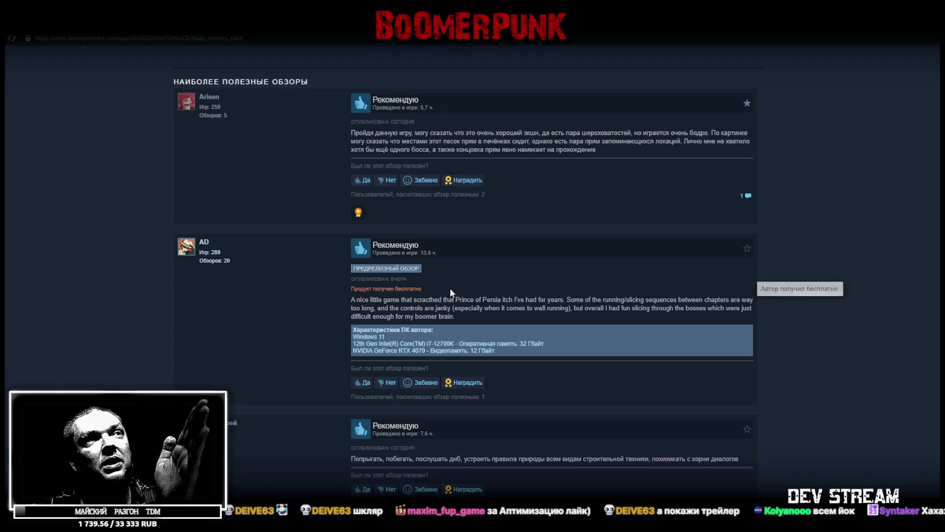
mouse_move(466, 316)
left_mouse_down()
mouse_move(343, 296)
mouse_move(353, 301)
left_mouse_up()
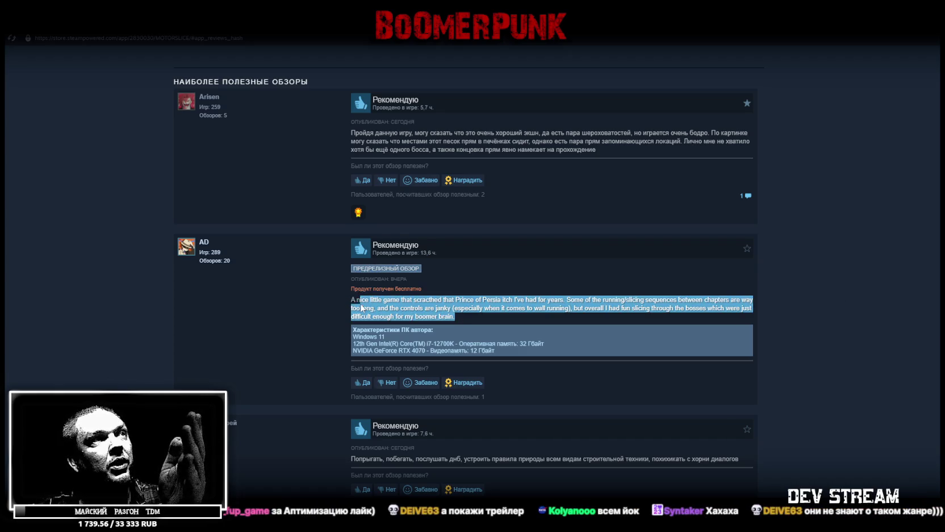
left_click(465, 317)
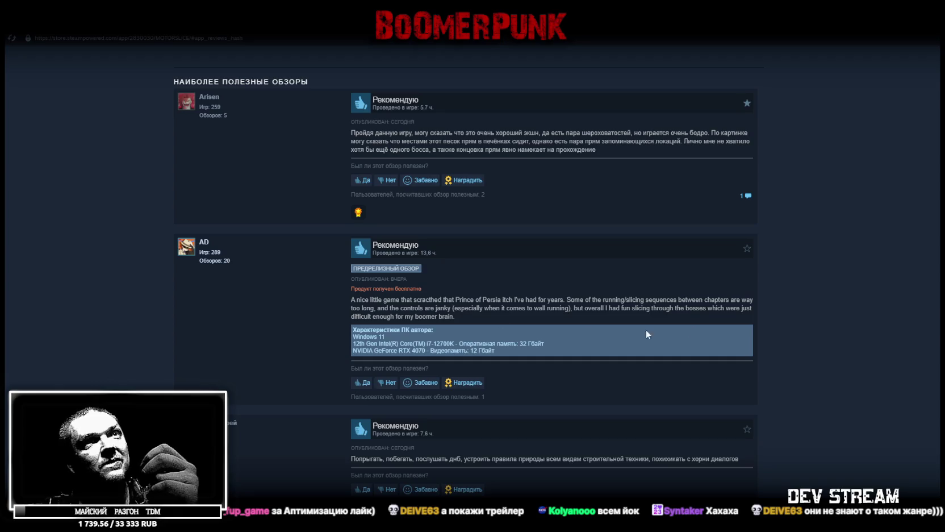
Step: Highlight the top review's opening sentences and scroll through the remaining reviews
mouse_move(746, 250)
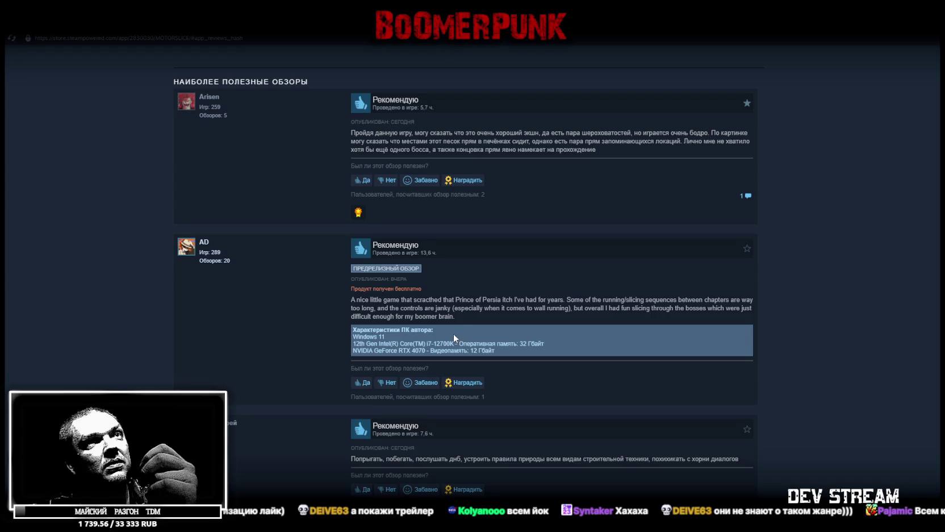
scroll(488, 341, "up", 3)
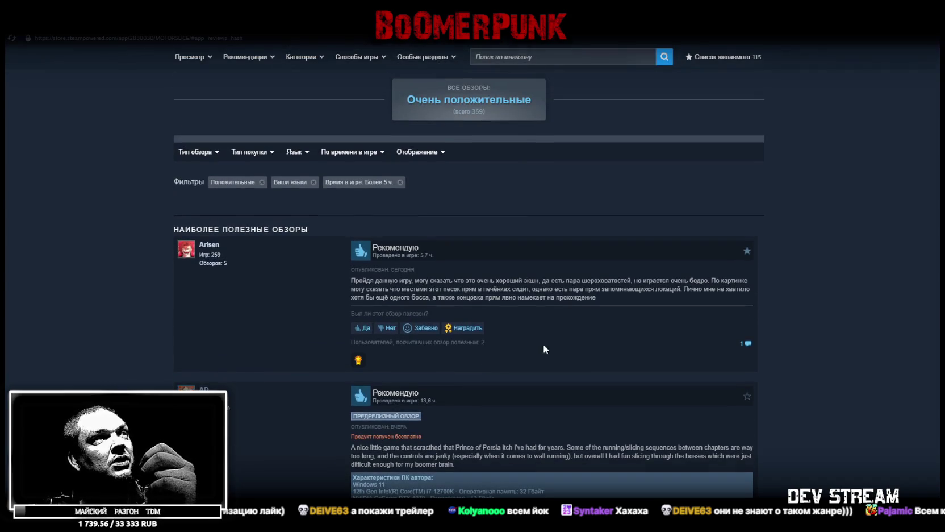
left_click_drag(356, 281, 551, 296)
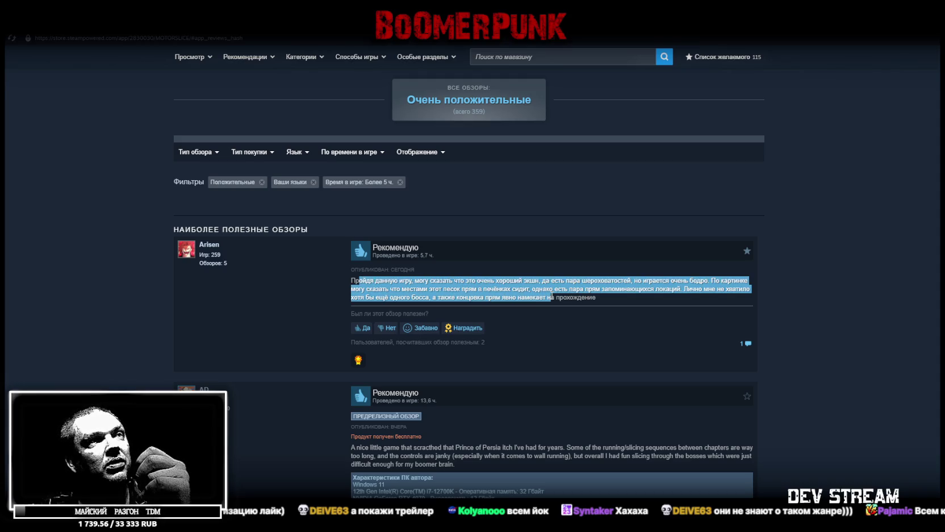
left_click(552, 304)
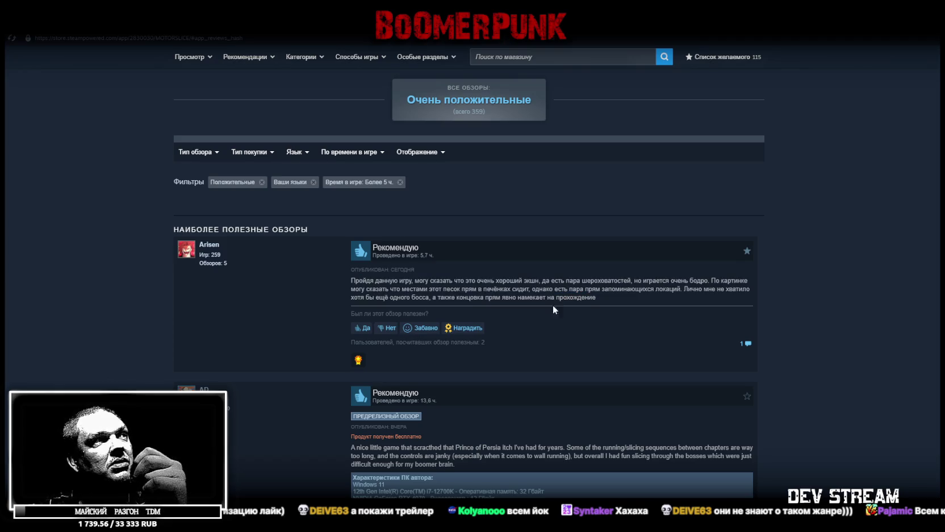
scroll(538, 357, "up", 10)
scroll(382, 310, "down", 7)
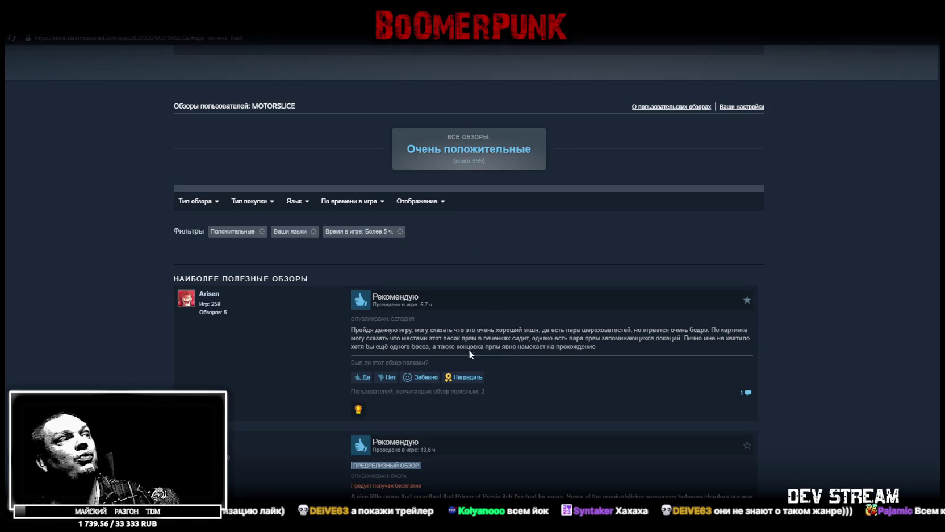
scroll(437, 307, "up", 6)
scroll(432, 266, "down", 6)
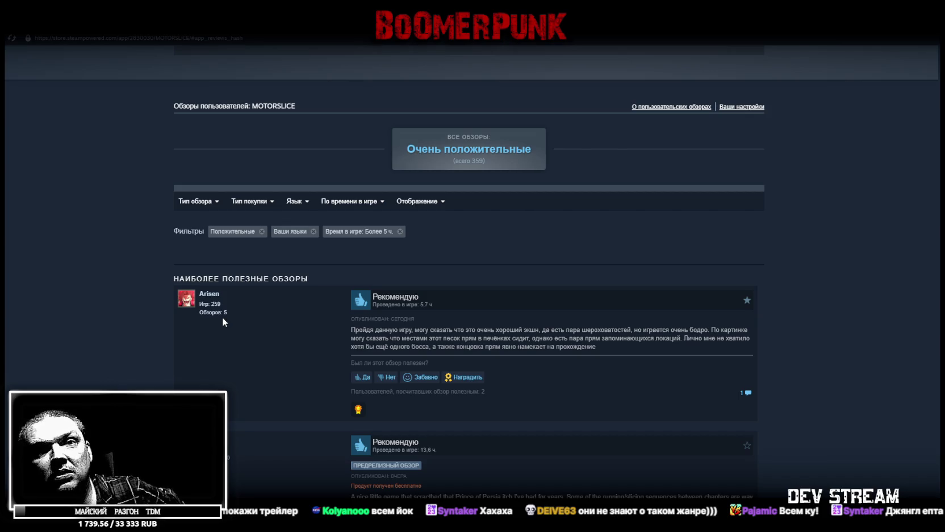
scroll(287, 374, "up", 15)
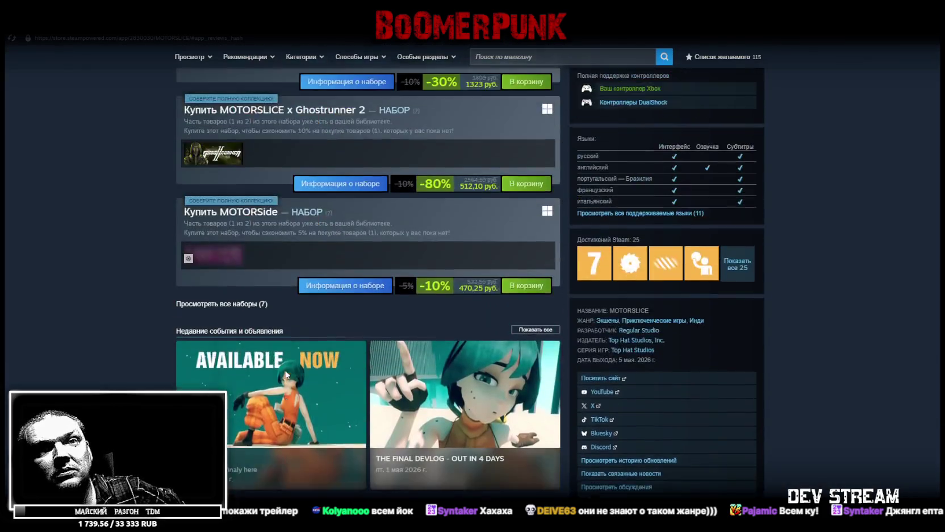
mouse_move(286, 370)
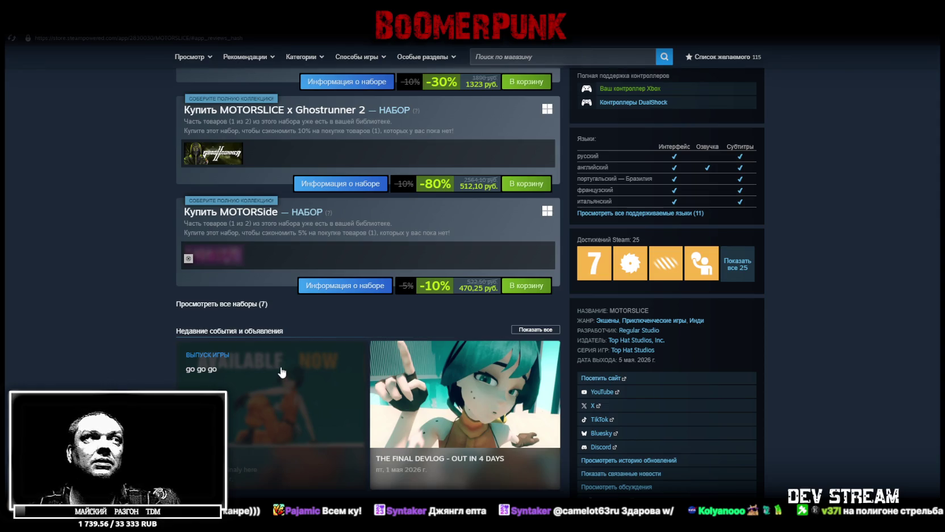
Step: Switch from the MOTORSLICE store page back to the Unity editor's TestScene4 terrain view
key("alt+Tab")
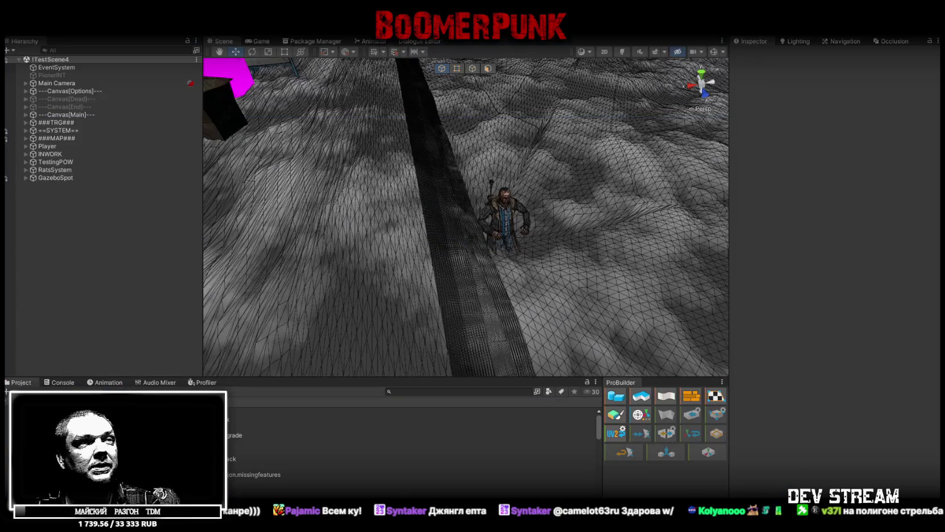
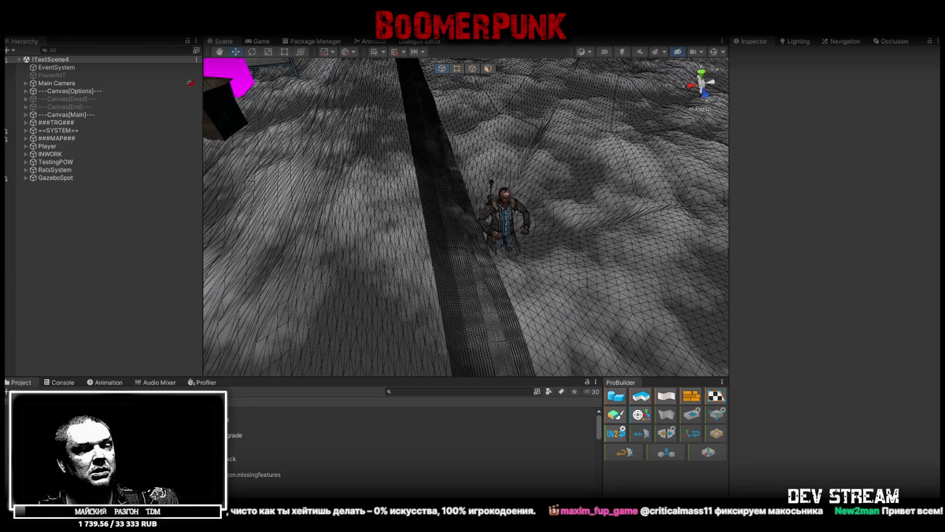
Step: Switch to Chrome and scroll down the Bouncr — Ball Escape App Store page
key("alt+Tab")
scroll(469, 169, "down", 3)
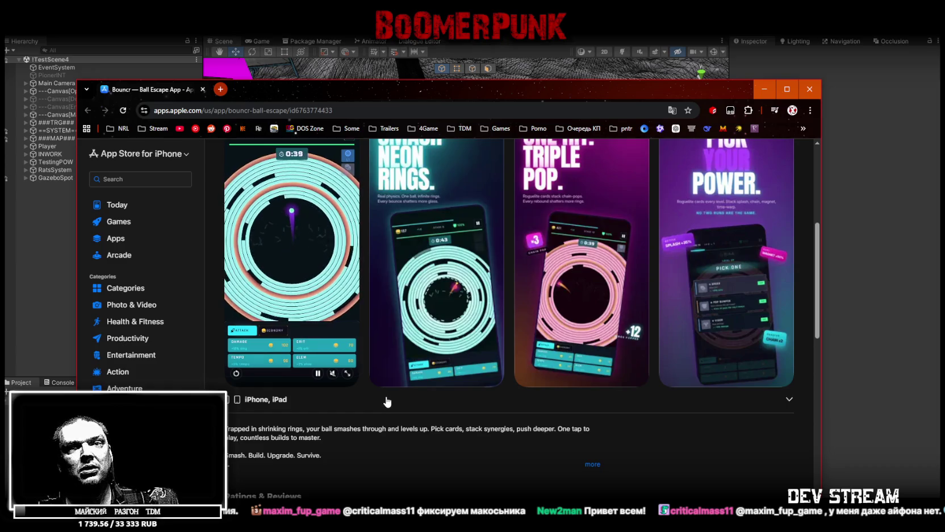
scroll(385, 400, "up", 1)
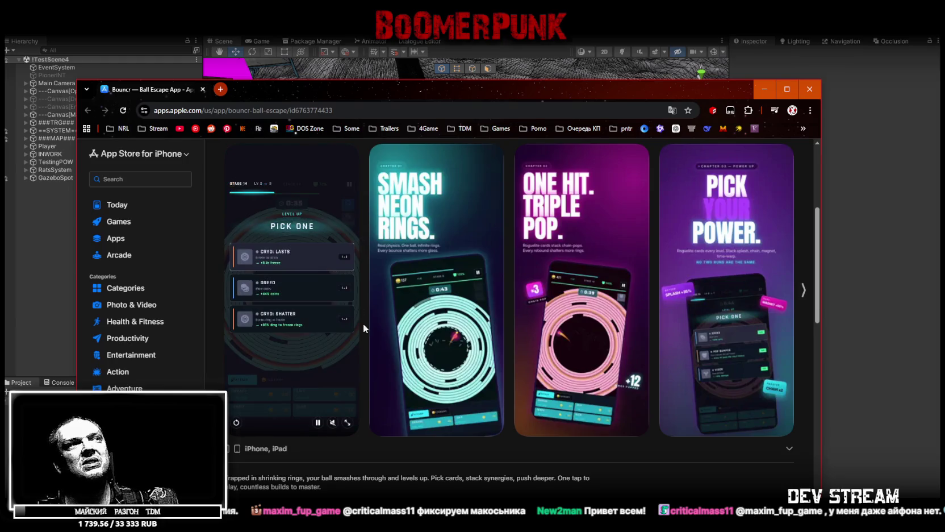
scroll(371, 393, "up", 4)
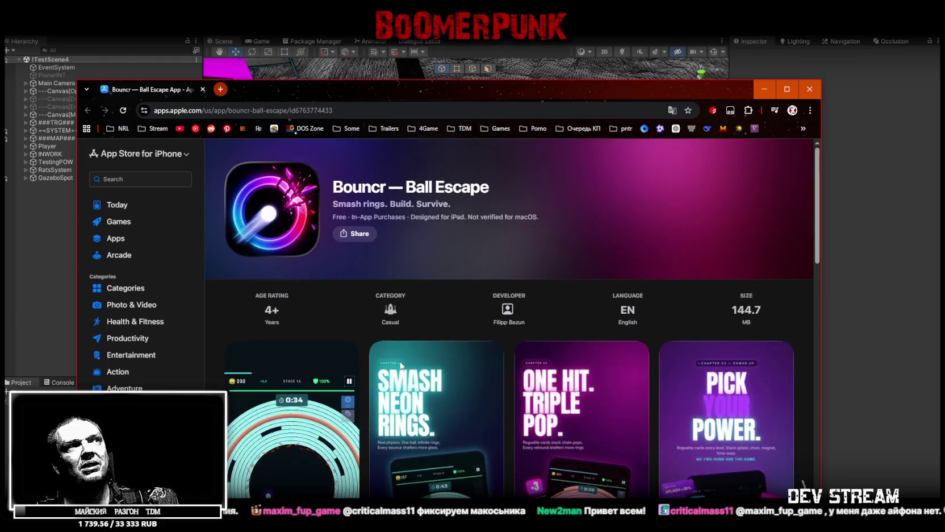
scroll(391, 365, "down", 2)
scroll(382, 365, "down", 2)
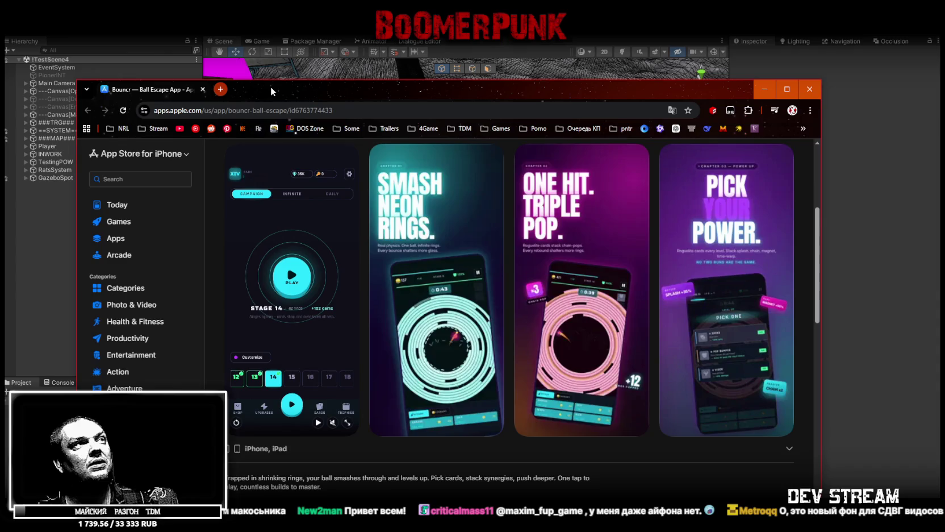
scroll(293, 333, "up", 1)
scroll(293, 333, "down", 1)
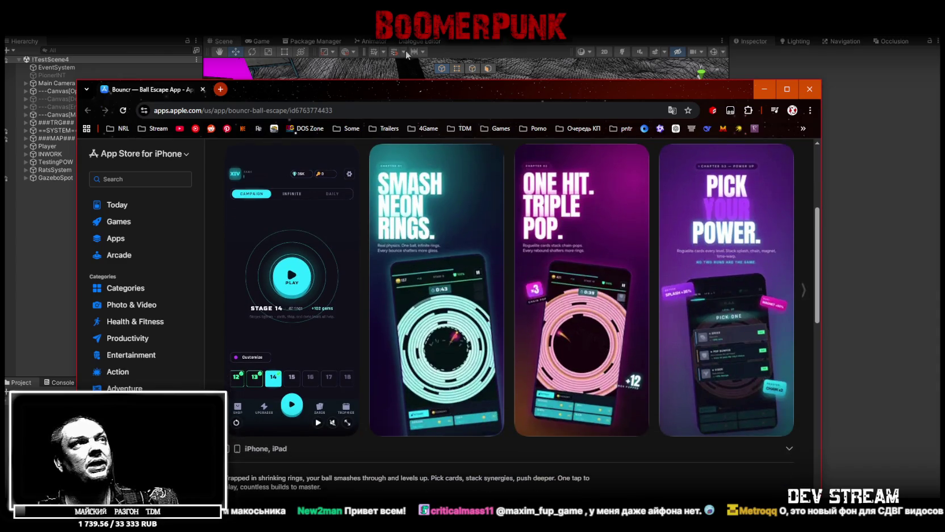
left_click_drag(378, 96, 378, 189)
key("alt+Tab")
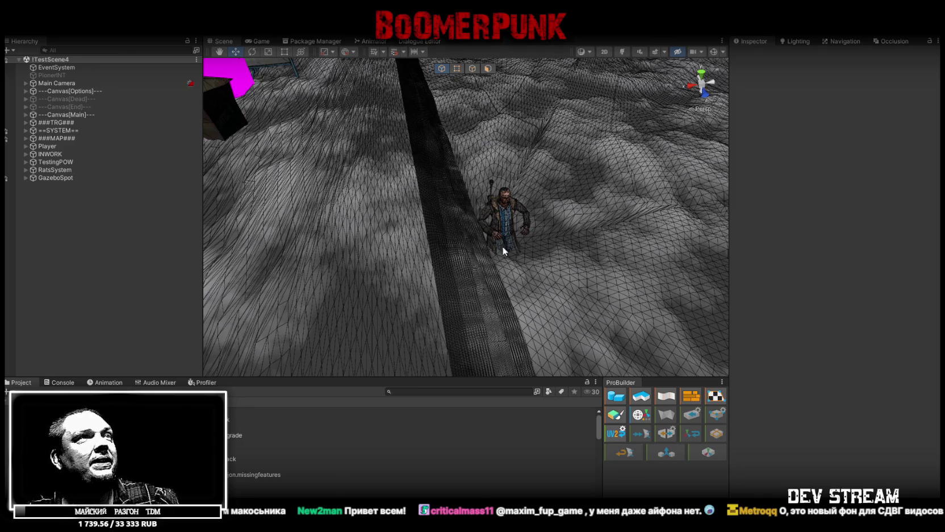
Step: Orbit the Scene view over the snowy terrain and close in on the teal sidecar motorcycle
mouse_move(491, 207)
left_mouse_down()
mouse_move(512, 171)
mouse_move(499, 141)
mouse_move(460, 168)
mouse_move(585, 173)
mouse_move(428, 156)
mouse_move(512, 187)
mouse_move(635, 201)
mouse_move(580, 204)
mouse_move(577, 221)
mouse_move(680, 202)
mouse_move(650, 186)
mouse_move(612, 195)
mouse_move(658, 199)
mouse_move(620, 233)
mouse_move(512, 224)
mouse_move(565, 222)
mouse_move(511, 183)
left_mouse_up()
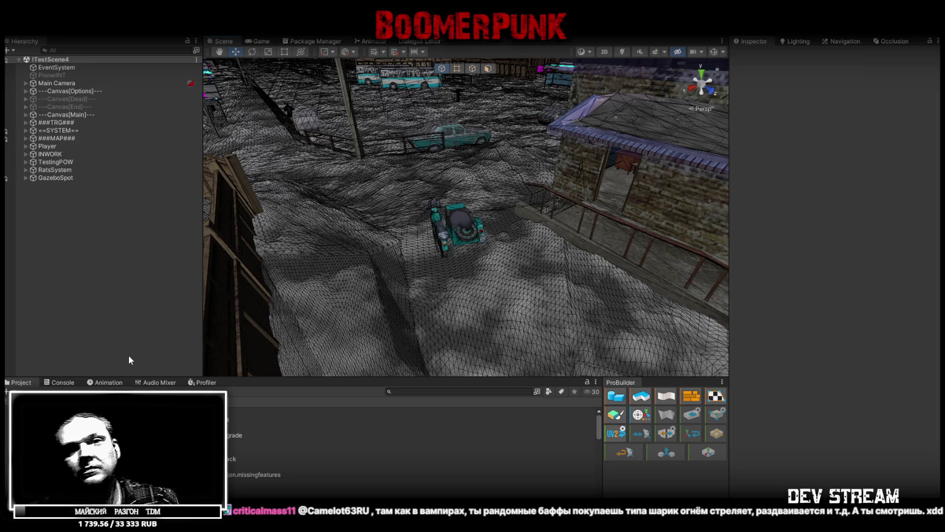
left_click_drag(465, 264, 502, 242)
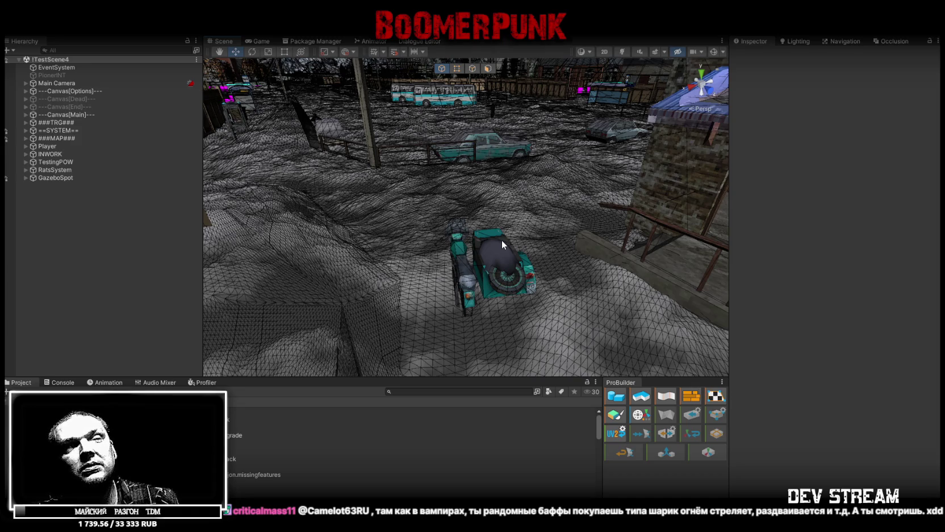
Step: Turn the Scene camera around and fly down the alley to street level facing the apartment blocks
mouse_move(502, 239)
left_mouse_down()
mouse_move(481, 245)
mouse_move(492, 260)
left_mouse_up()
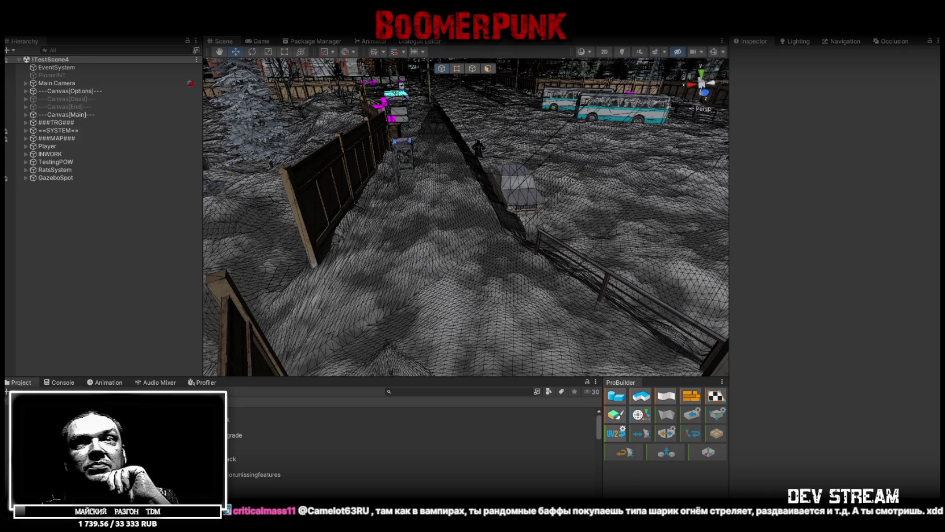
mouse_move(333, 256)
left_mouse_down()
mouse_move(467, 240)
mouse_move(279, 232)
mouse_move(295, 229)
mouse_move(318, 171)
left_mouse_up()
key("w")
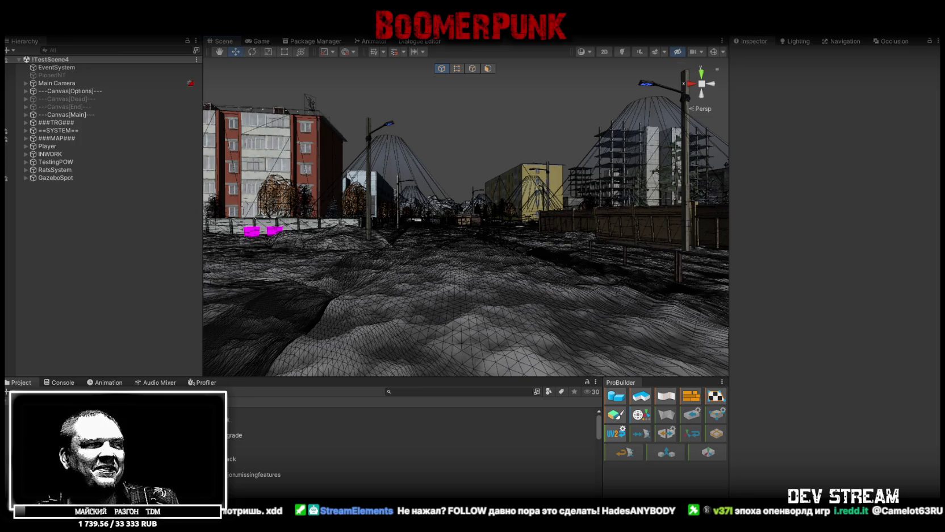
Step: Bring up Chrome with the Reddit post contrasting 'GAME' and 'GAME (open world)'
key("alt+Tab")
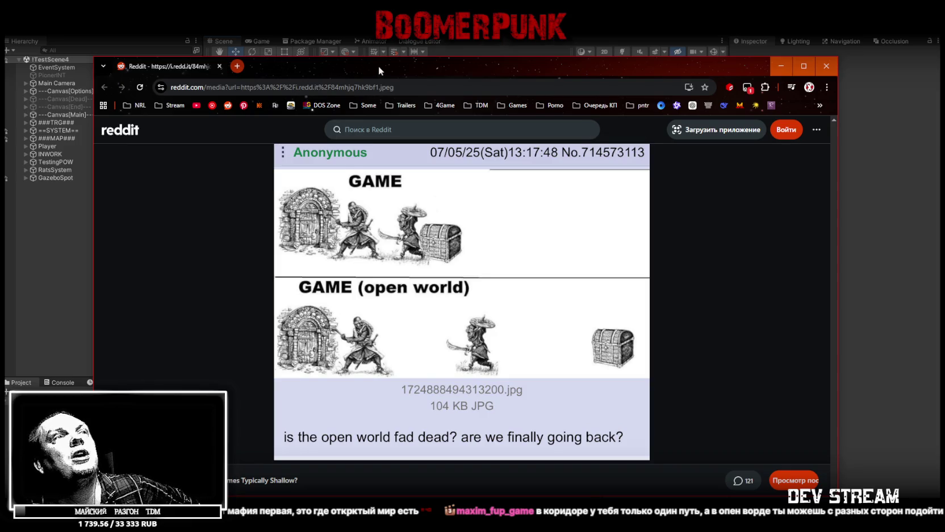
Step: Leave the Reddit post and return to Unity's street-level town scene
key("alt+Tab")
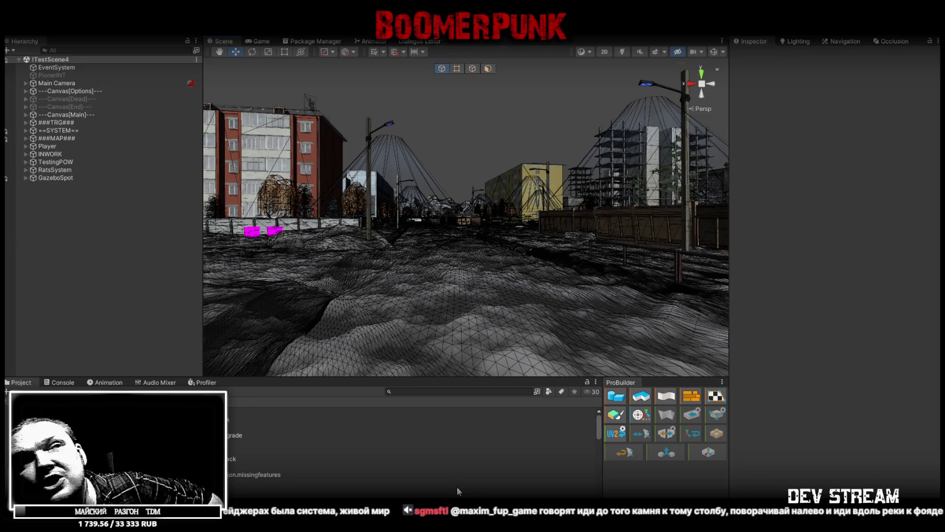
mouse_move(382, 283)
left_mouse_down()
mouse_move(510, 283)
mouse_move(565, 308)
mouse_move(667, 307)
mouse_move(609, 317)
mouse_move(653, 290)
mouse_move(634, 264)
mouse_move(619, 279)
mouse_move(471, 287)
mouse_move(348, 312)
mouse_move(398, 295)
mouse_move(421, 272)
mouse_move(383, 265)
mouse_move(572, 297)
mouse_move(382, 302)
mouse_move(541, 319)
mouse_move(484, 321)
mouse_move(538, 328)
mouse_move(565, 275)
mouse_move(642, 287)
mouse_move(137, 276)
mouse_move(72, 385)
mouse_move(171, 278)
mouse_move(85, 257)
mouse_move(481, 295)
mouse_move(562, 293)
mouse_move(640, 273)
left_mouse_up()
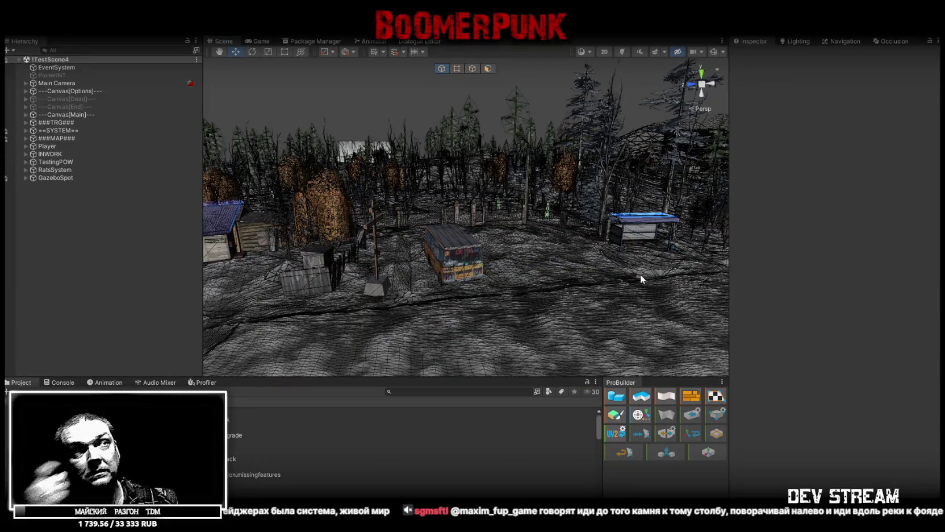
Step: Turn the Scene view and fly toward the white factory with striped chimneys
mouse_move(639, 273)
left_mouse_down()
mouse_move(611, 243)
mouse_move(495, 241)
mouse_move(668, 266)
mouse_move(739, 286)
mouse_move(818, 274)
mouse_move(408, 274)
mouse_move(497, 261)
mouse_move(432, 272)
left_mouse_up()
key("w")
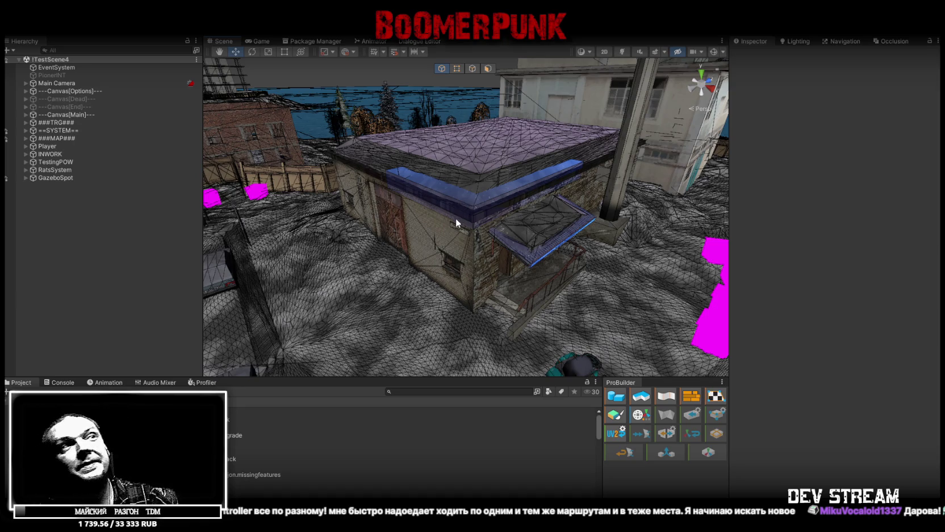
Step: Swing the Scene view over to the purple-roofed building and magenta-textured stalls
mouse_move(624, 218)
left_mouse_down()
mouse_move(397, 249)
mouse_move(313, 231)
mouse_move(327, 227)
left_mouse_up()
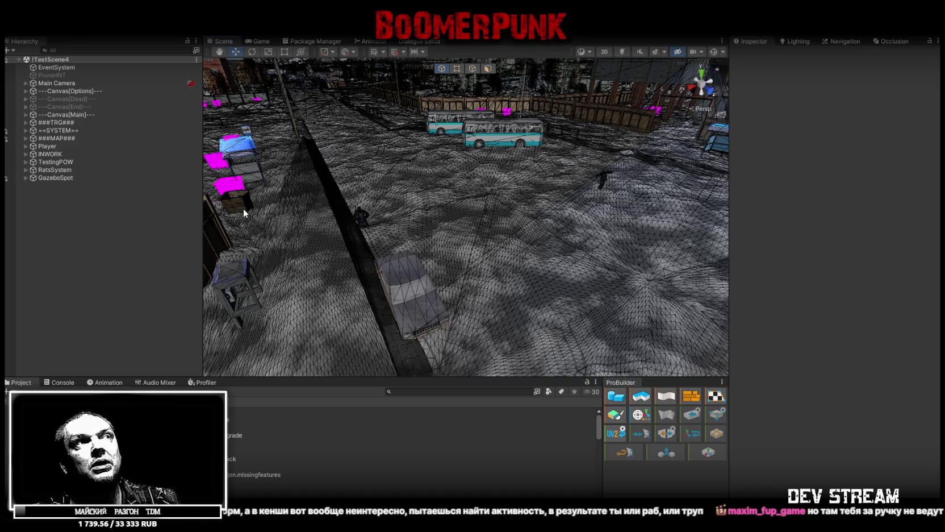
Step: Bring the Scene view closer to the wall and stalls
left_click_drag(244, 208, 429, 172)
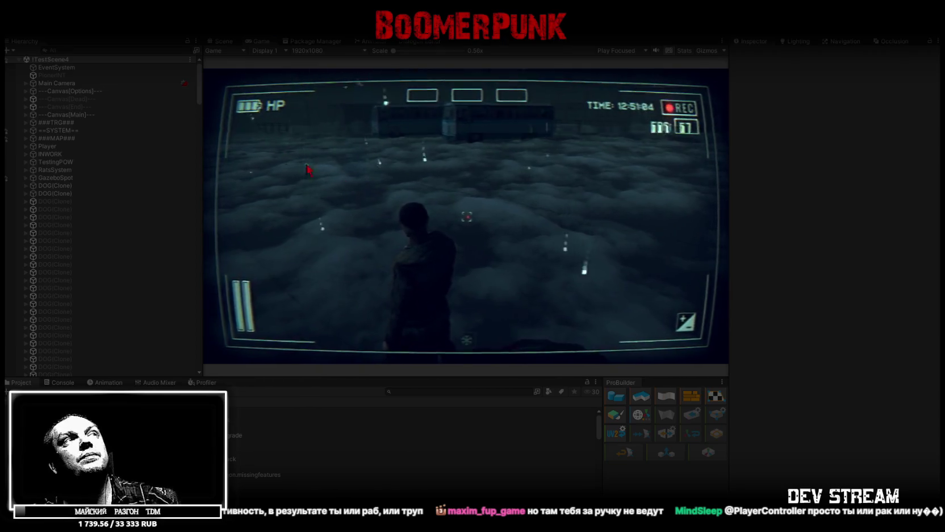
Step: Maximize the Game view and walk the player through the foggy town to the motorcycle
double_click(260, 40)
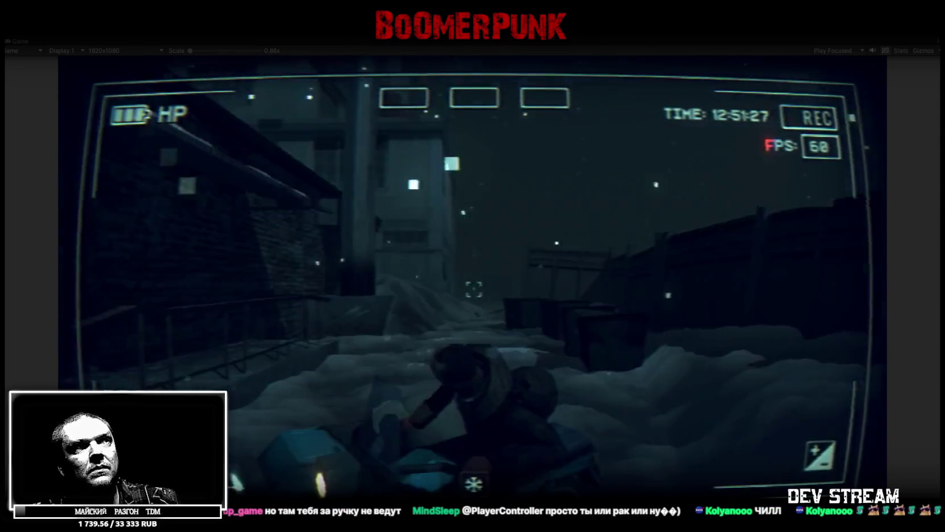
Step: In the bag inventory, move the grey box, bag item and rifle to quick slots and check the keys
key("Escape")
key("Tab")
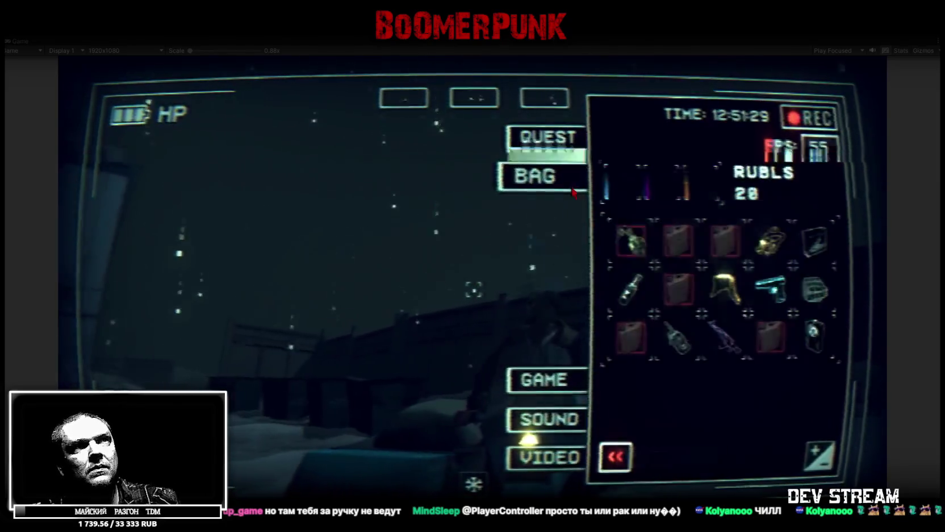
left_click(813, 298)
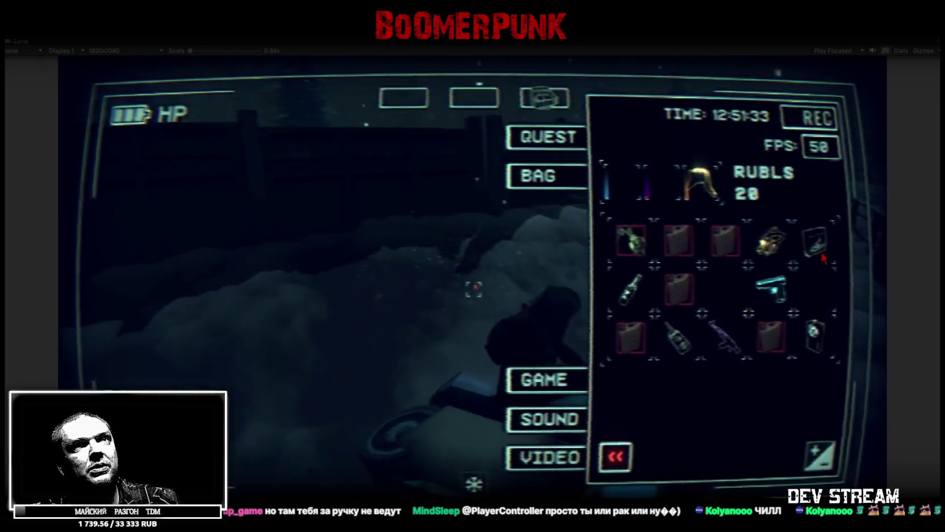
left_click(815, 242)
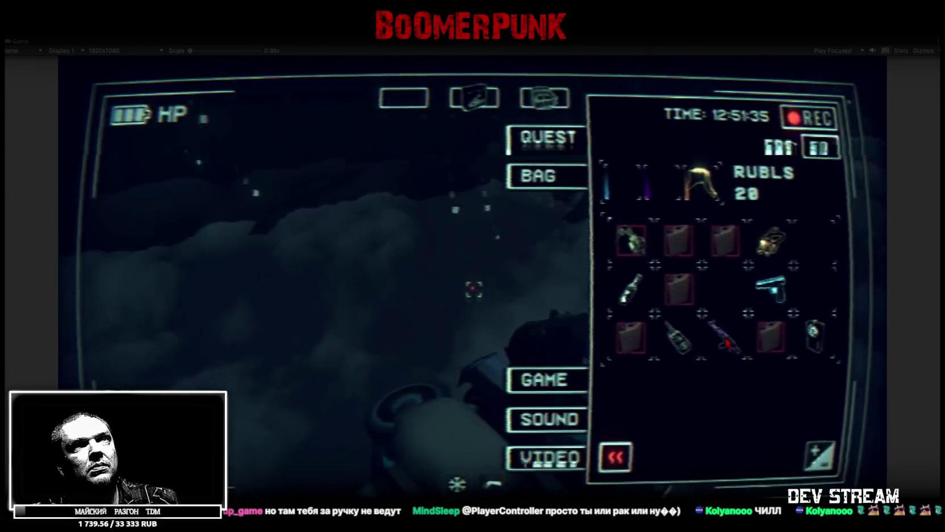
left_click(724, 337)
left_click(817, 340)
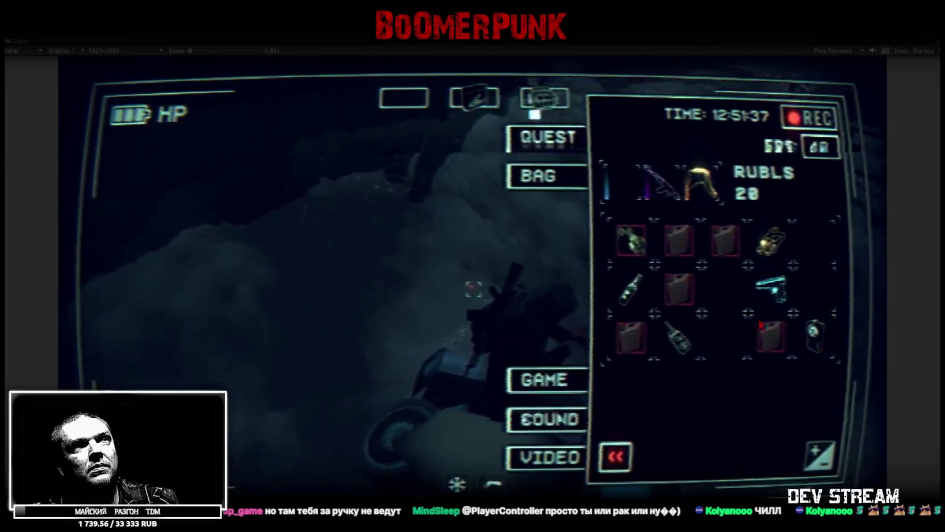
left_click(704, 442)
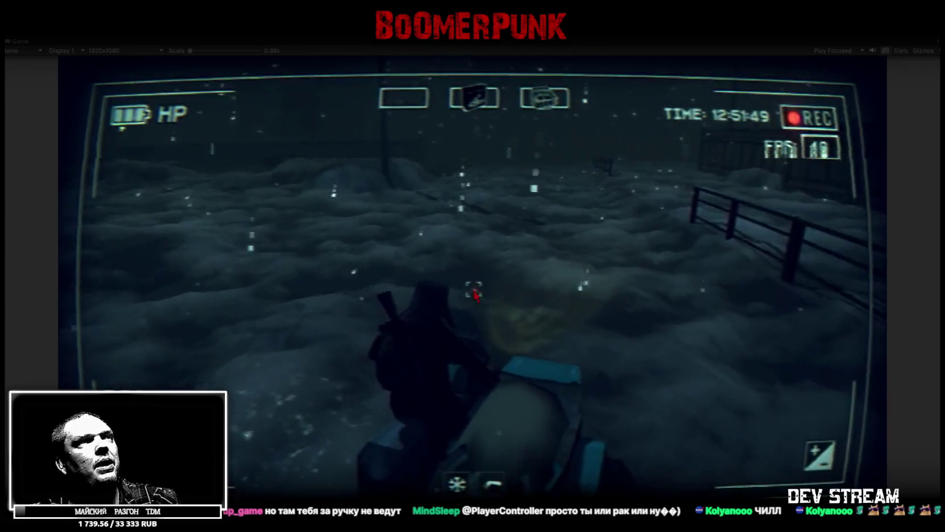
Step: Restore the full editor layout and select the motorcycle in the Scene view
key("Tab")
key("Tab")
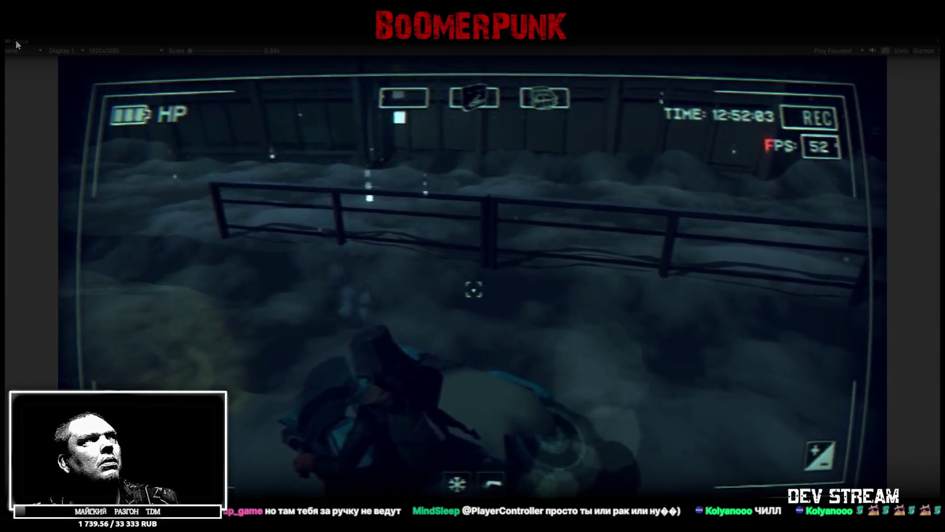
double_click(18, 40)
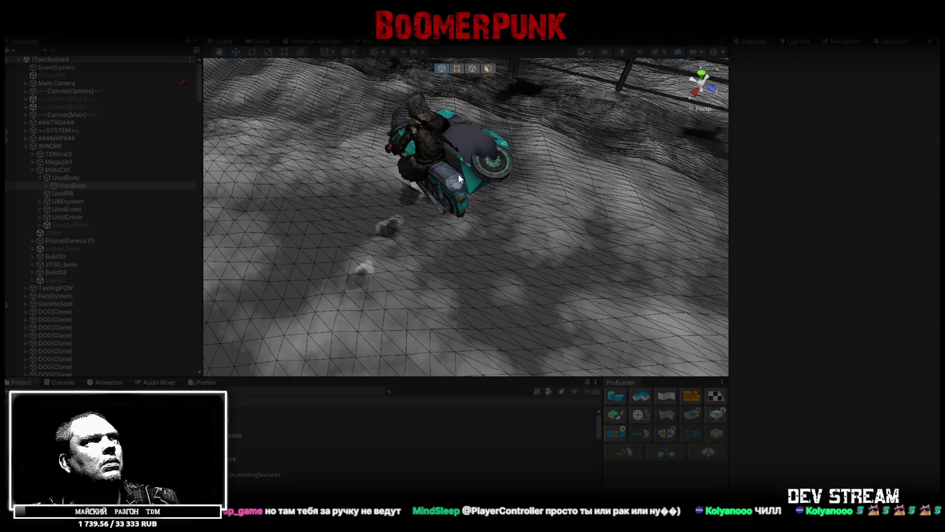
left_click(458, 174)
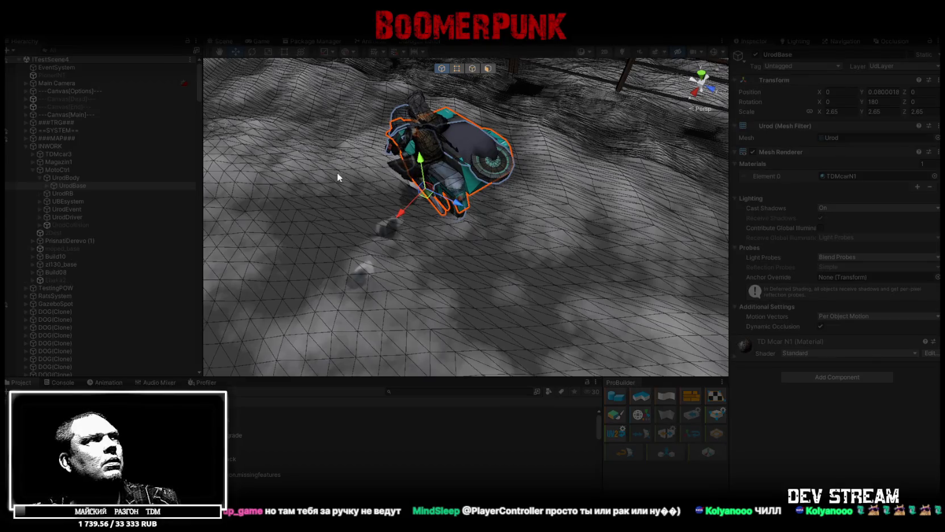
Step: Select MotoCtrl, review its vehicle, fuel and driver components, then return to the running Game view
left_click(59, 169)
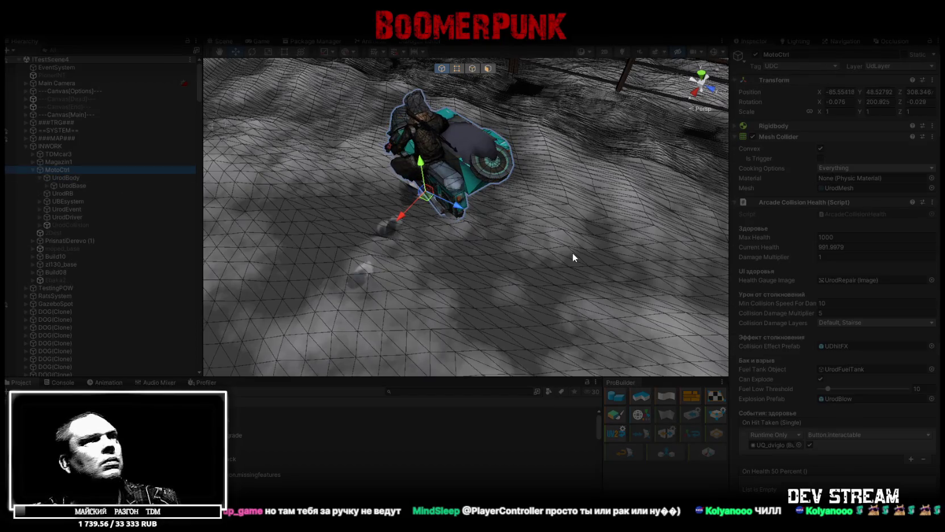
scroll(786, 318, "down", 10)
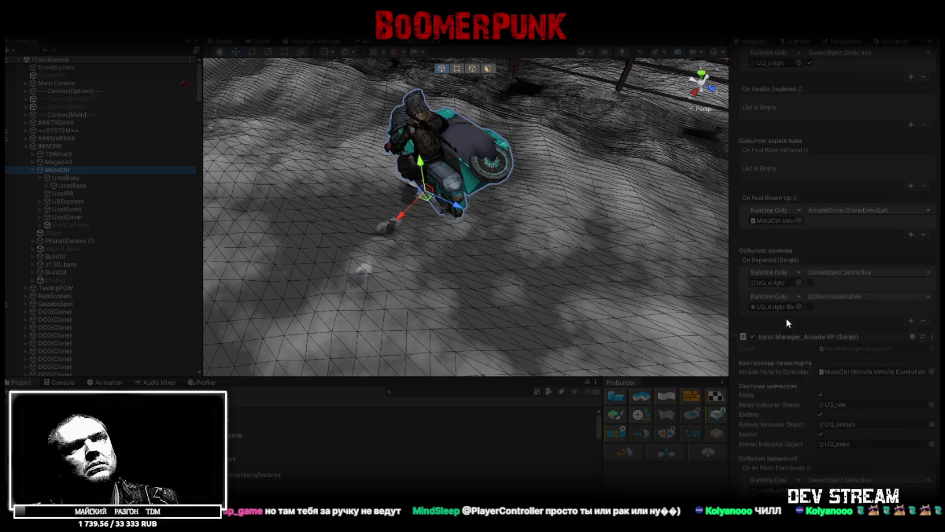
scroll(785, 319, "down", 8)
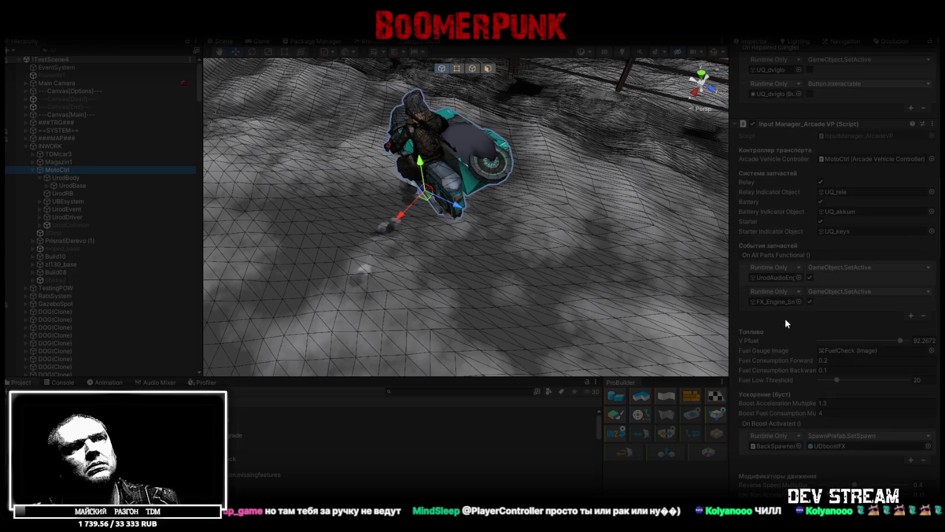
scroll(786, 319, "down", 10)
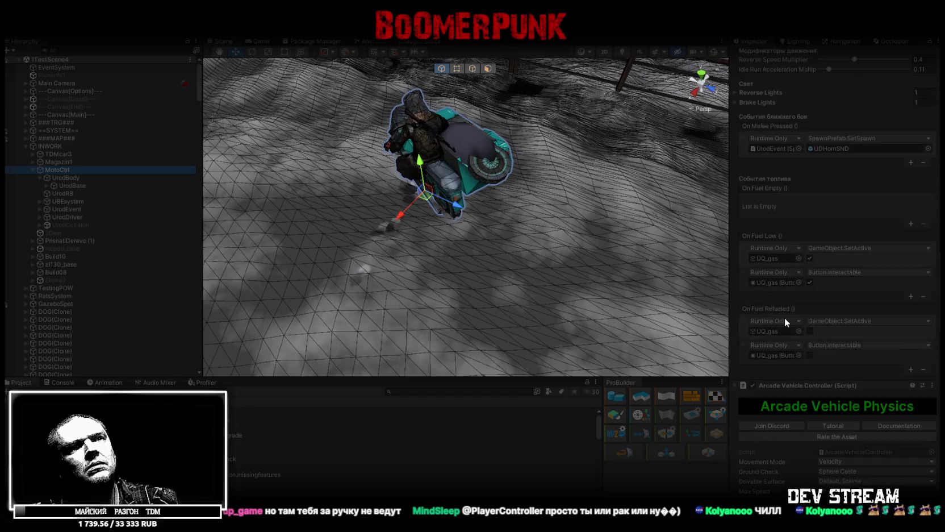
scroll(785, 320, "down", 10)
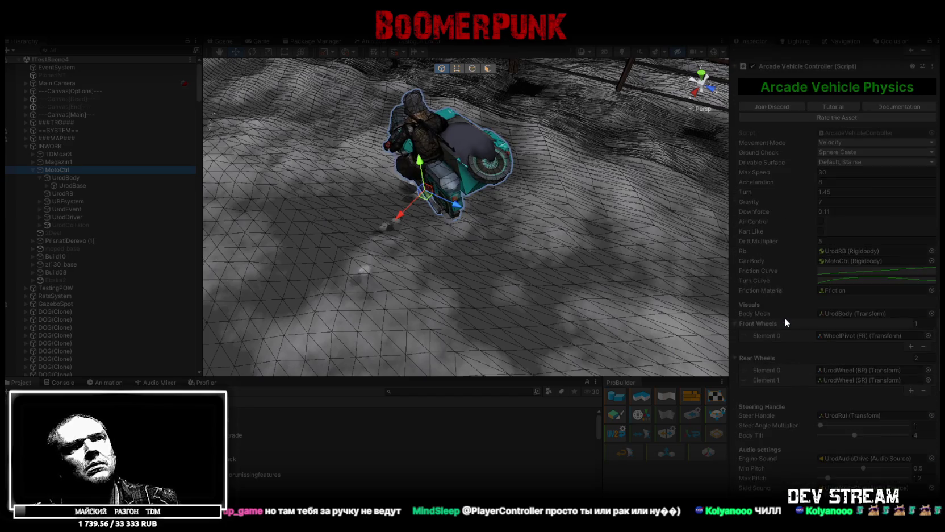
scroll(785, 317, "down", 10)
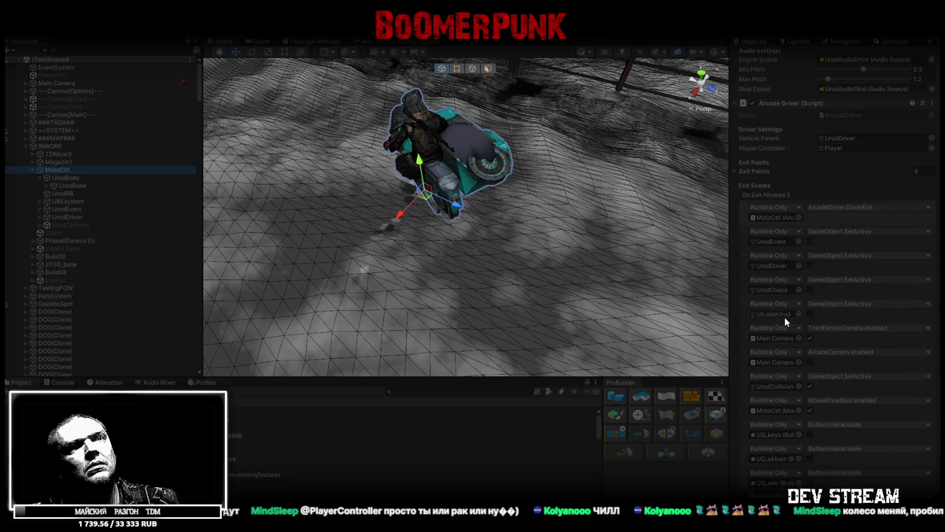
scroll(785, 315, "up", 10)
scroll(787, 303, "down", 15)
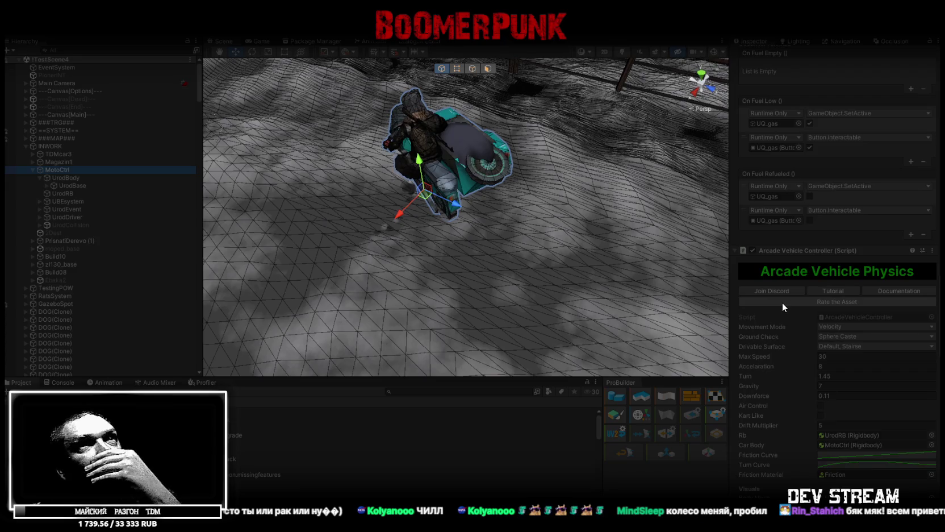
scroll(778, 304, "up", 5)
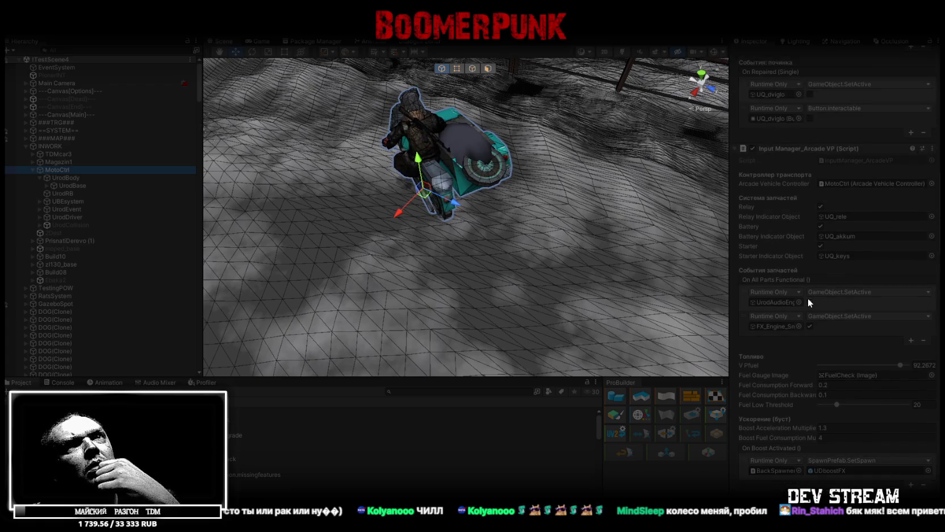
left_click(256, 42)
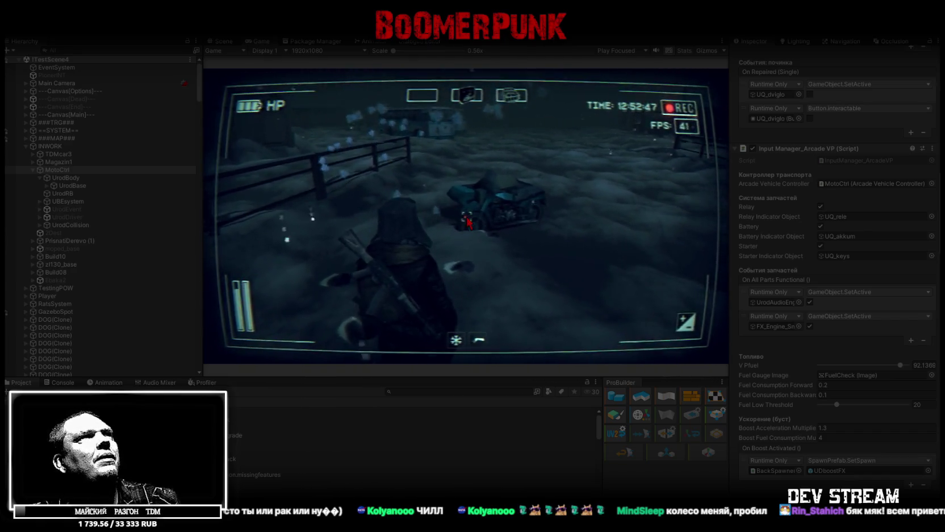
Step: Toggle the in-game menu, then with play mode stopped orbit the Scene view over the roads
key("Tab")
key("Tab")
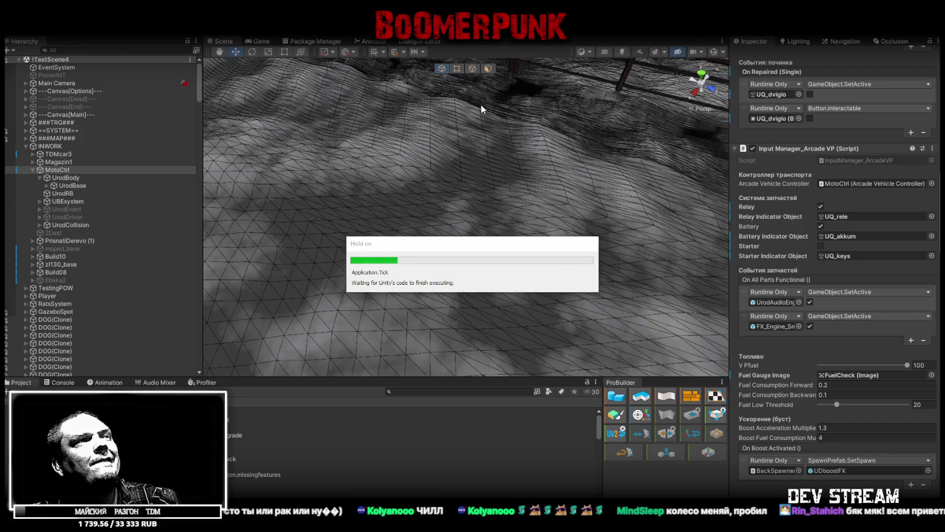
mouse_move(481, 104)
left_mouse_down()
mouse_move(359, 146)
mouse_move(351, 130)
mouse_move(525, 263)
left_mouse_up()
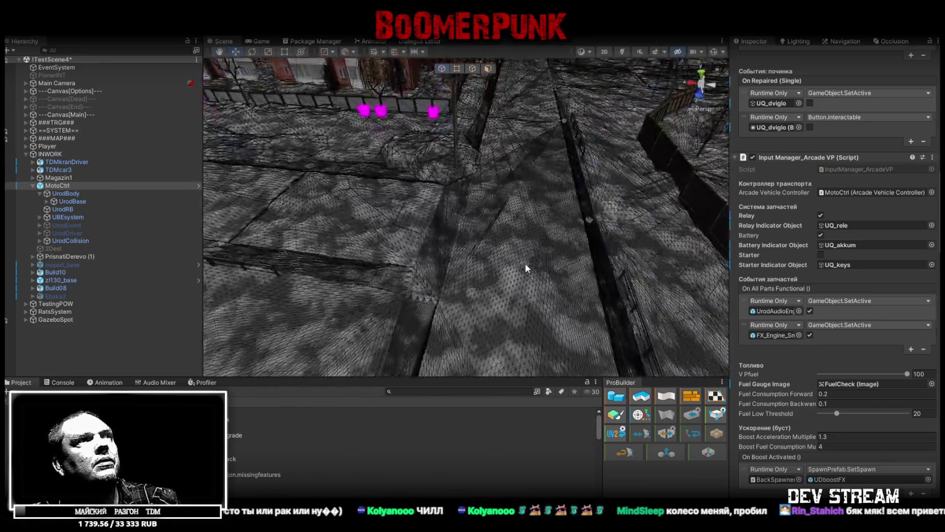
Step: Inspect the RoadUP and Road00 pieces, then select all RoadParts road pieces down to Road04 (1)
left_click(521, 284)
left_click(86, 246)
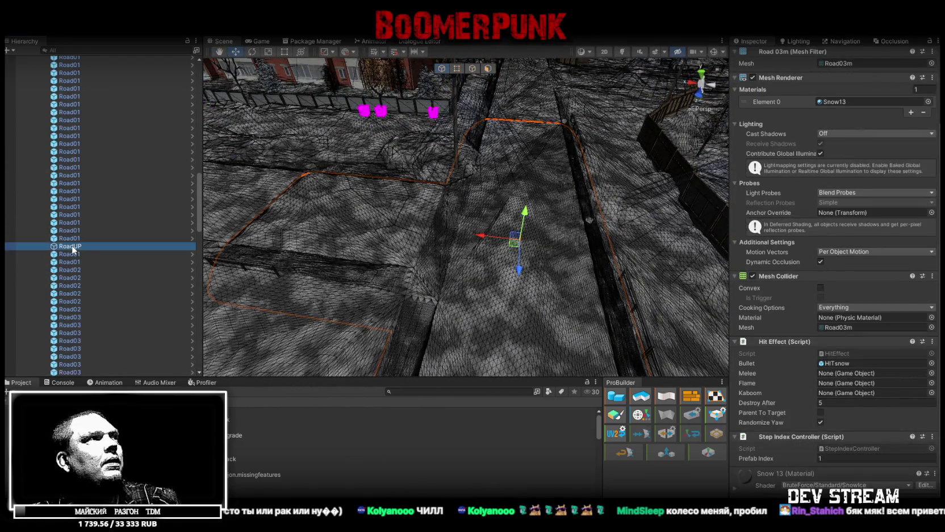
scroll(87, 246, "up", 10)
left_click(52, 182)
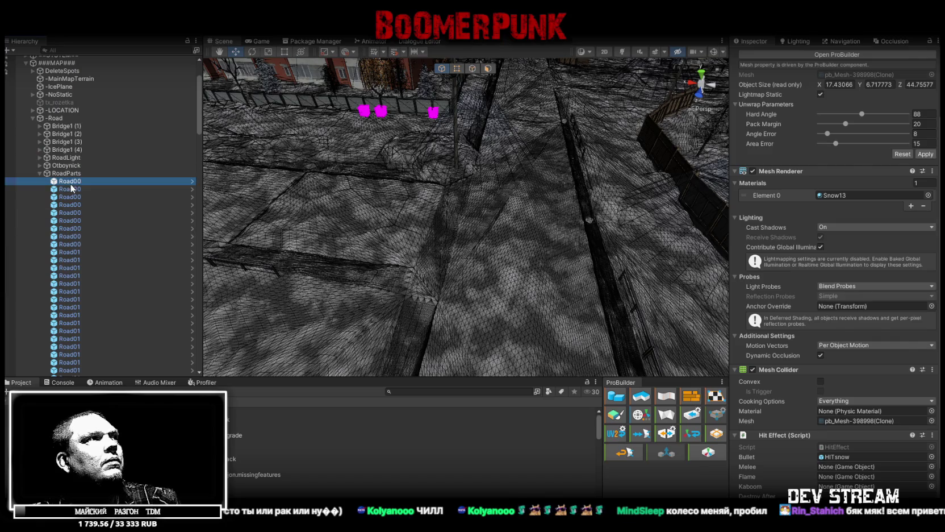
scroll(132, 264, "down", 10)
scroll(866, 179, "up", 3)
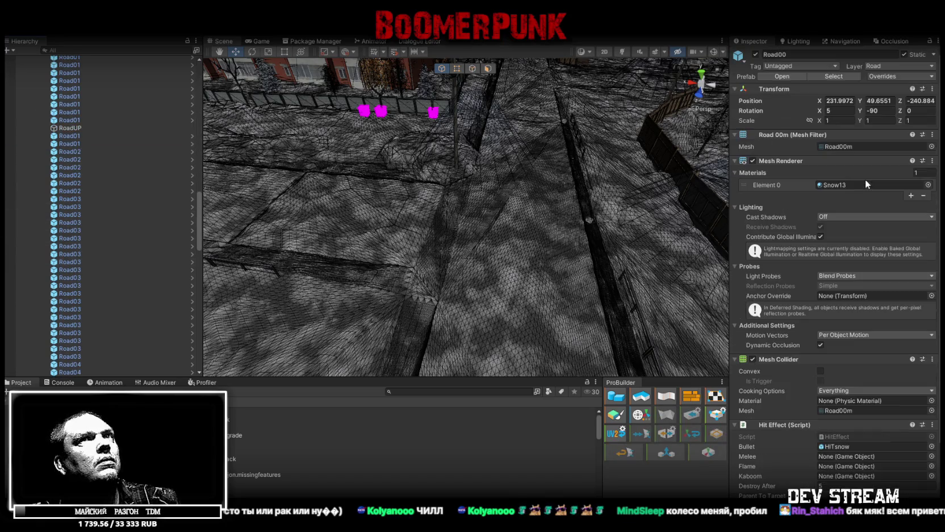
scroll(131, 172, "down", 15)
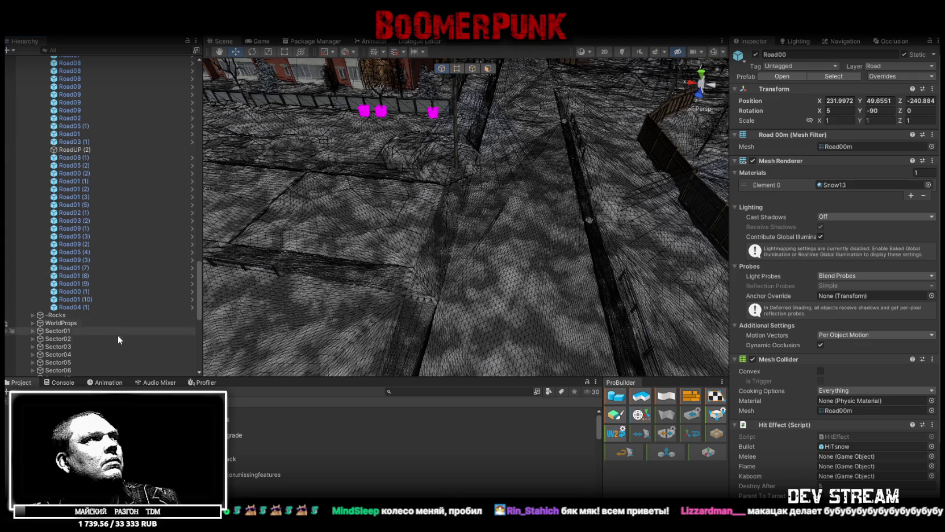
left_click(80, 307, "shift")
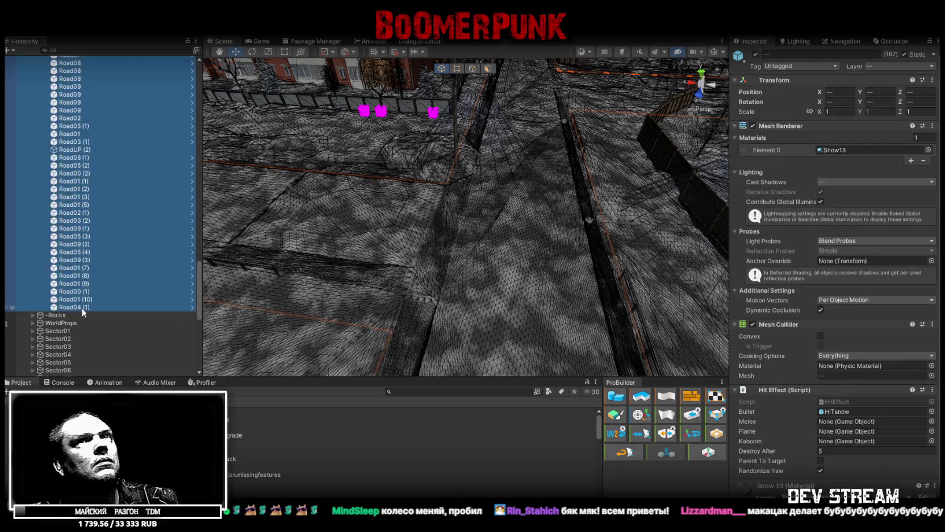
Step: Assign the selected road pieces to the Road layer and collapse the RoadParts group
left_click(895, 63)
left_click(894, 272)
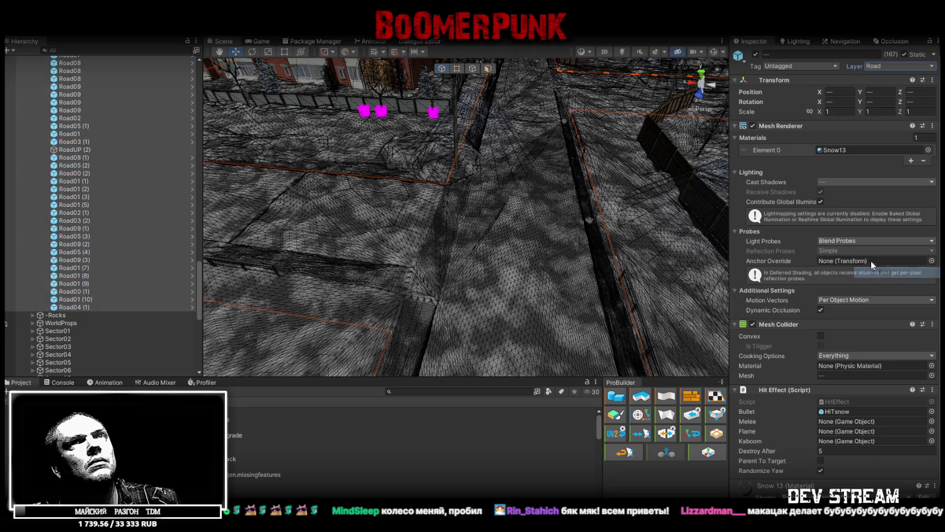
left_click(69, 102)
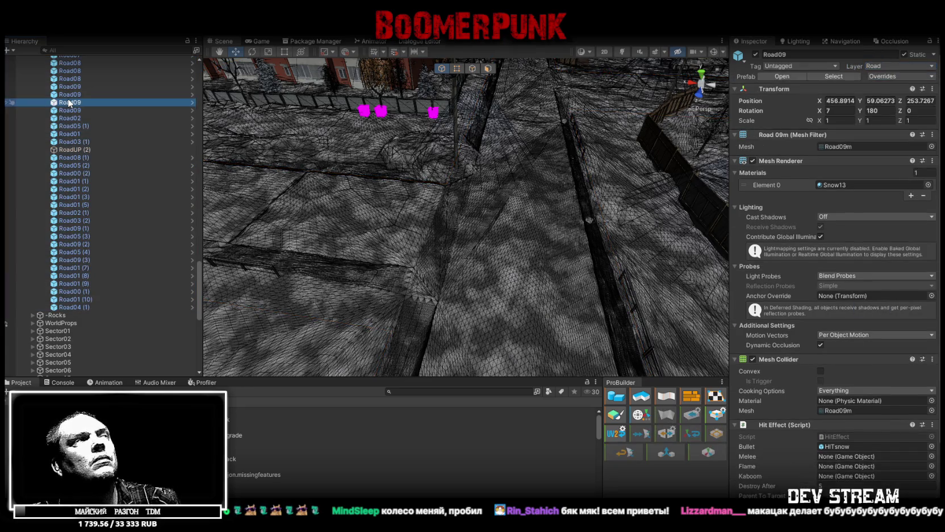
scroll(80, 210, "up", 10)
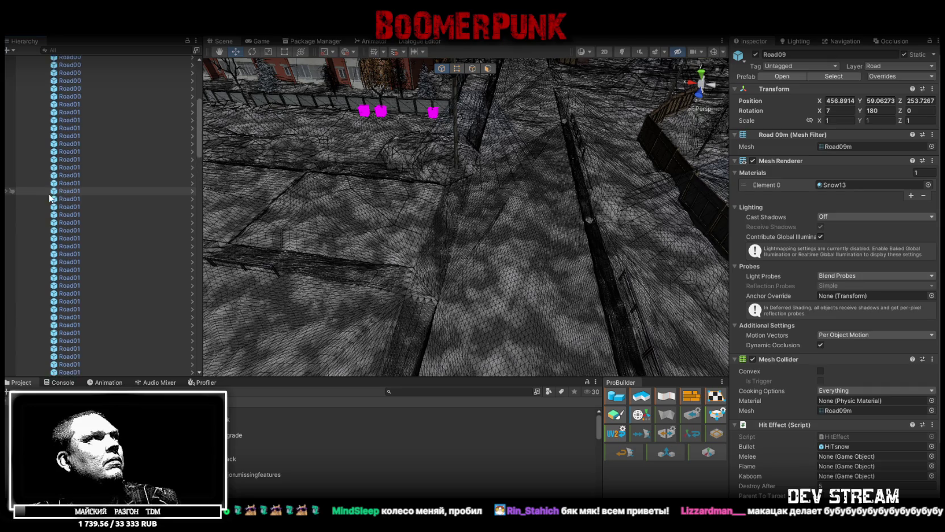
scroll(51, 197, "up", 5)
left_click(39, 248)
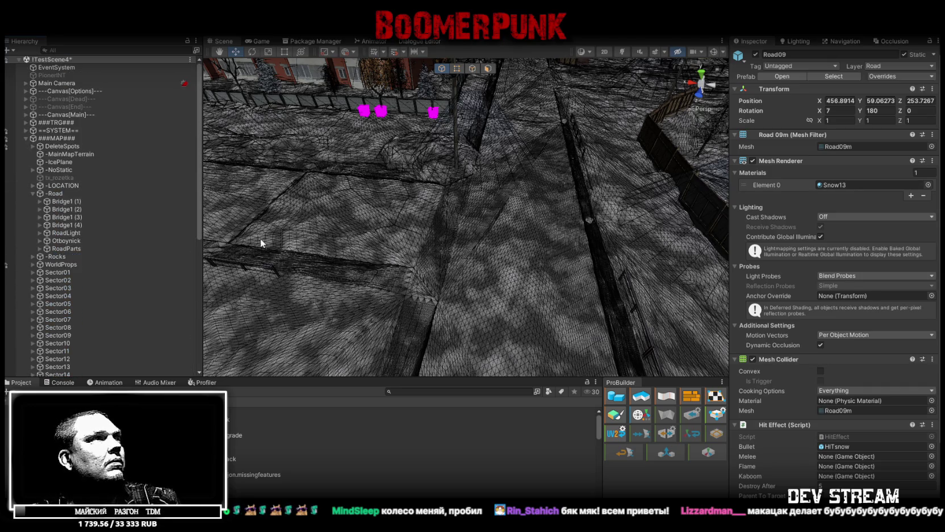
Step: Orbit out to the whole town and select the motorcycle in the Scene view
key("alt+f")
key("Escape")
left_click_drag(623, 304, 323, 217)
scroll(327, 222, "up", 10)
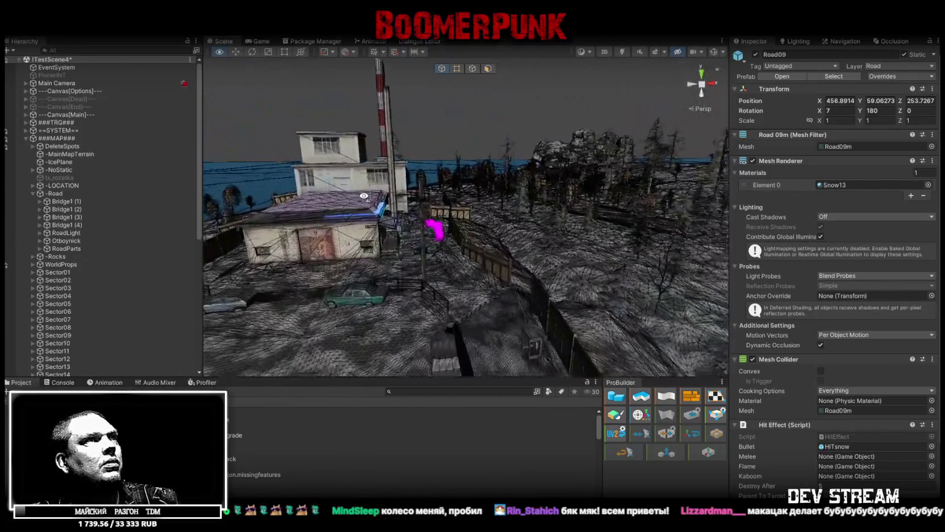
scroll(340, 239, "up", 5)
left_click(386, 244)
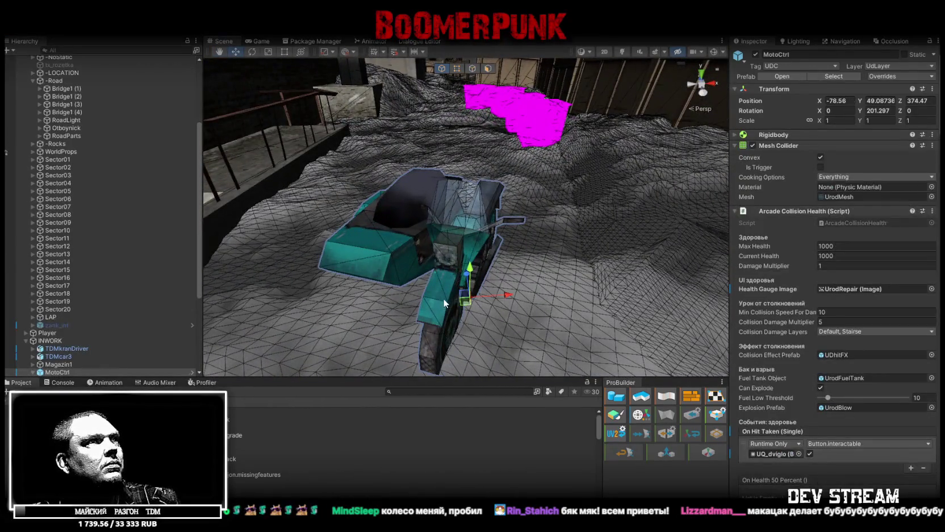
left_click(46, 253)
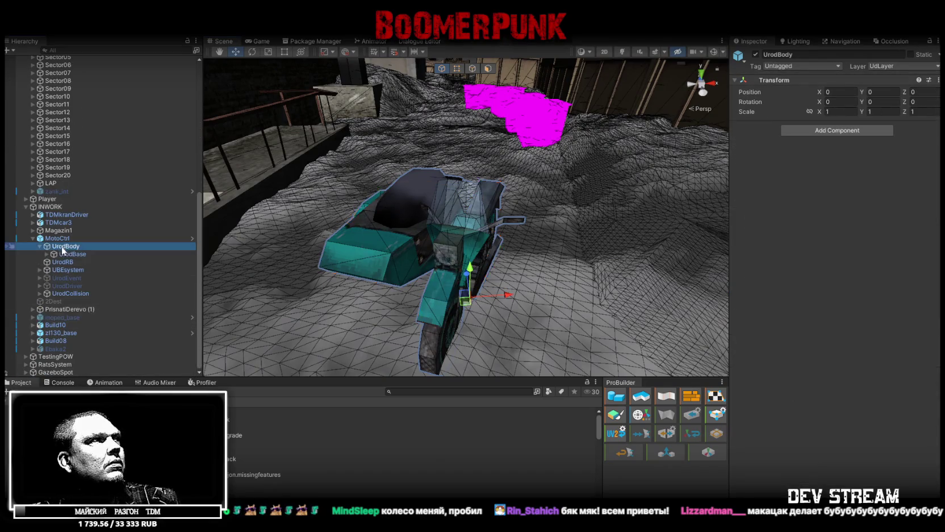
left_click(57, 262)
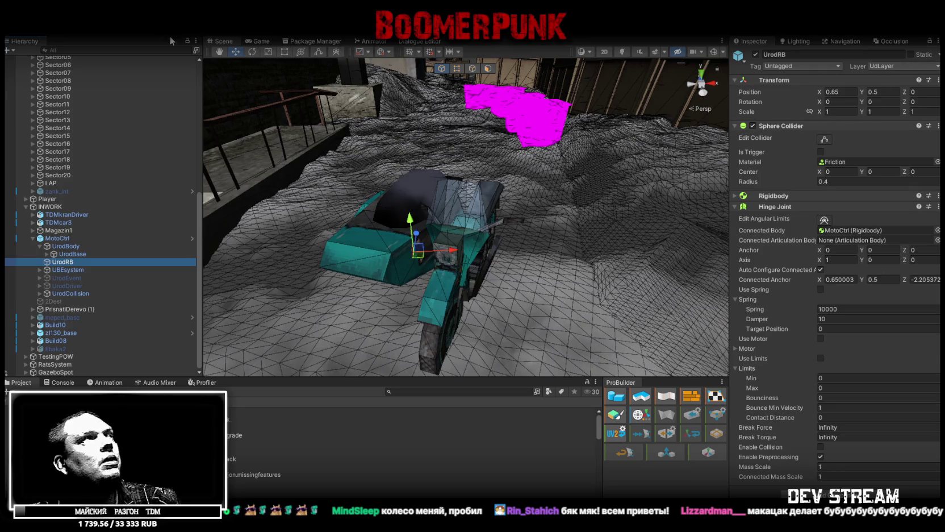
left_click(369, 246)
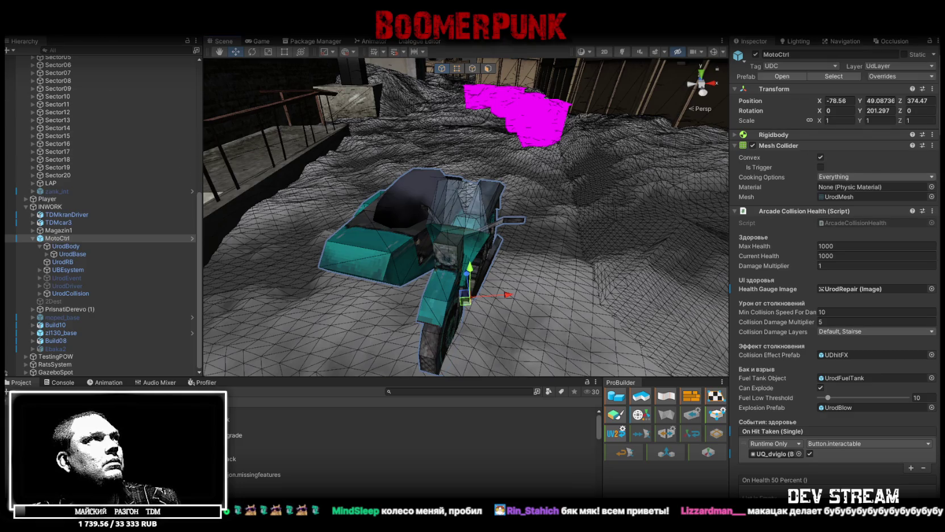
key("alt+f")
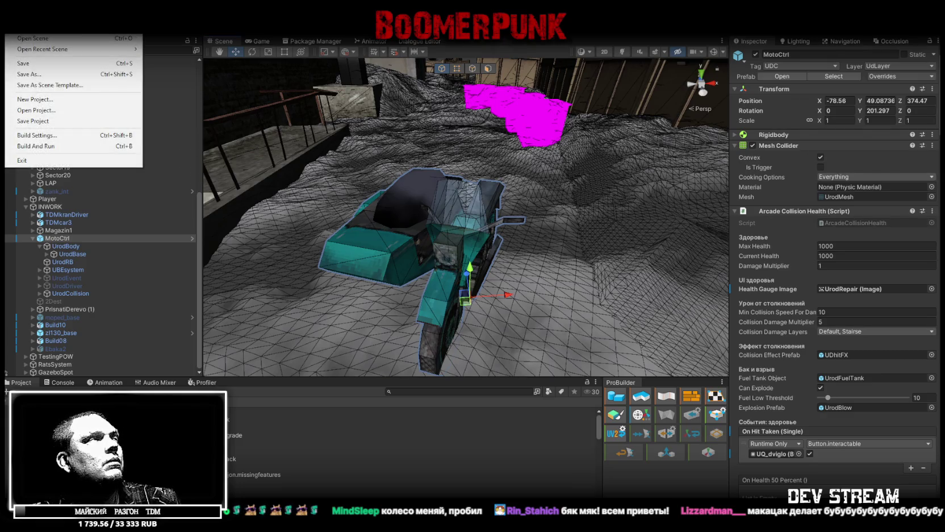
key("Right")
key("Left")
key("Right")
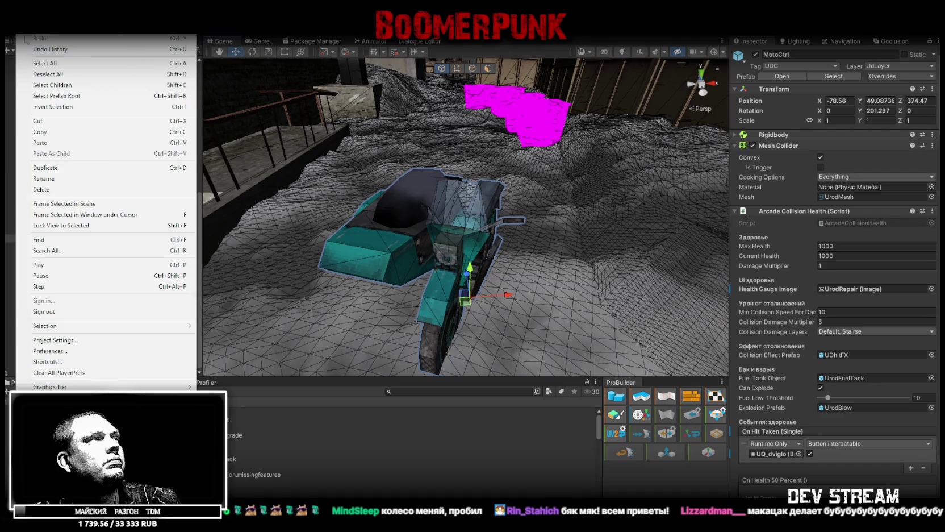
mouse_move(81, 331)
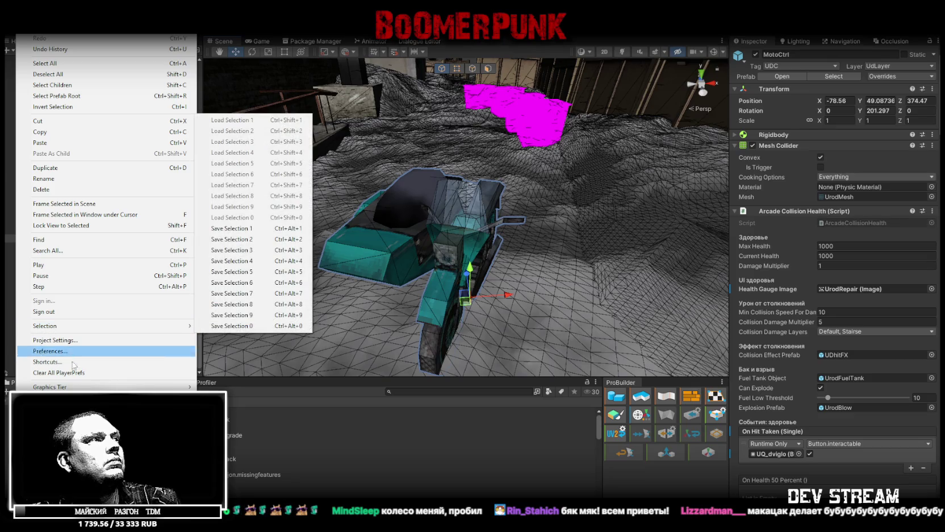
key("Right")
key("Left")
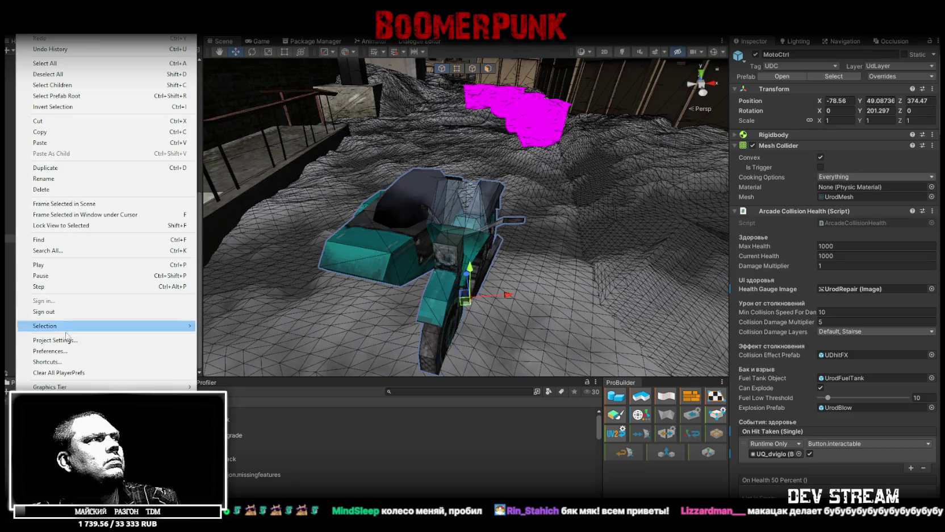
left_click(55, 340)
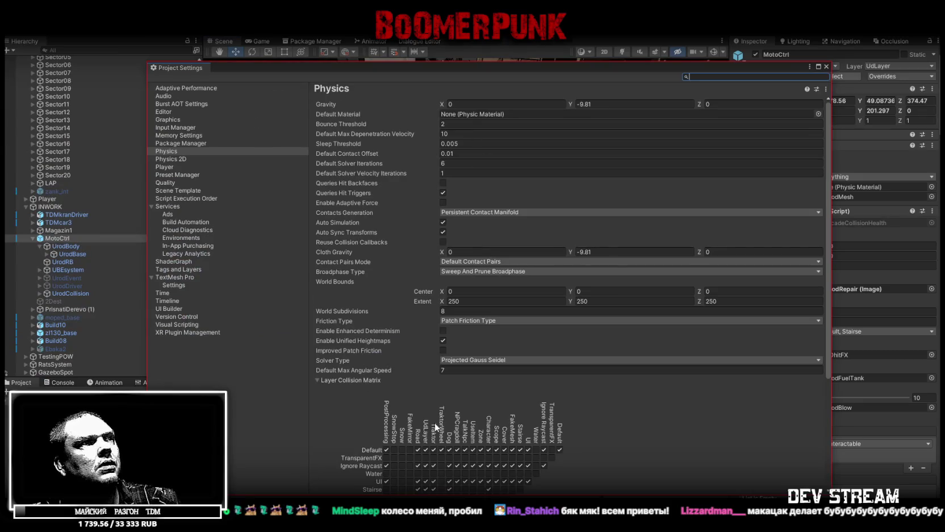
scroll(428, 419, "down", 6)
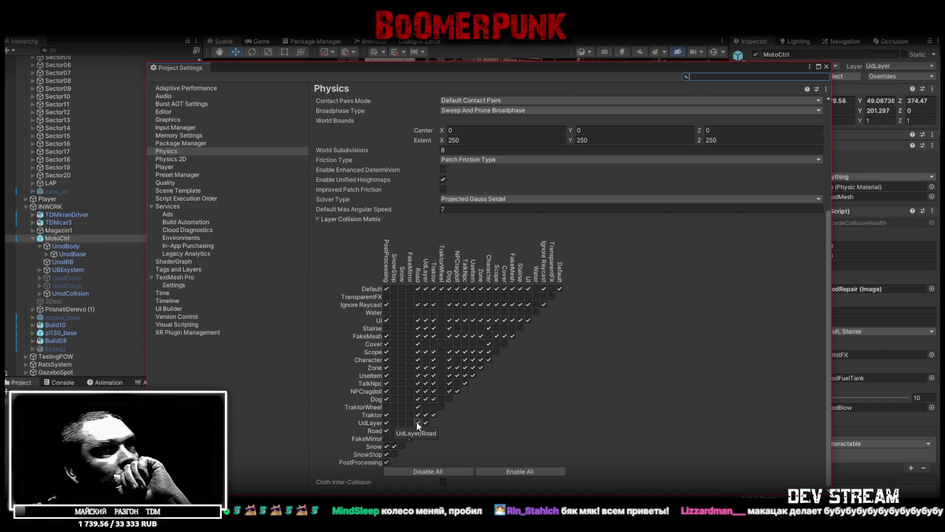
left_click(826, 66)
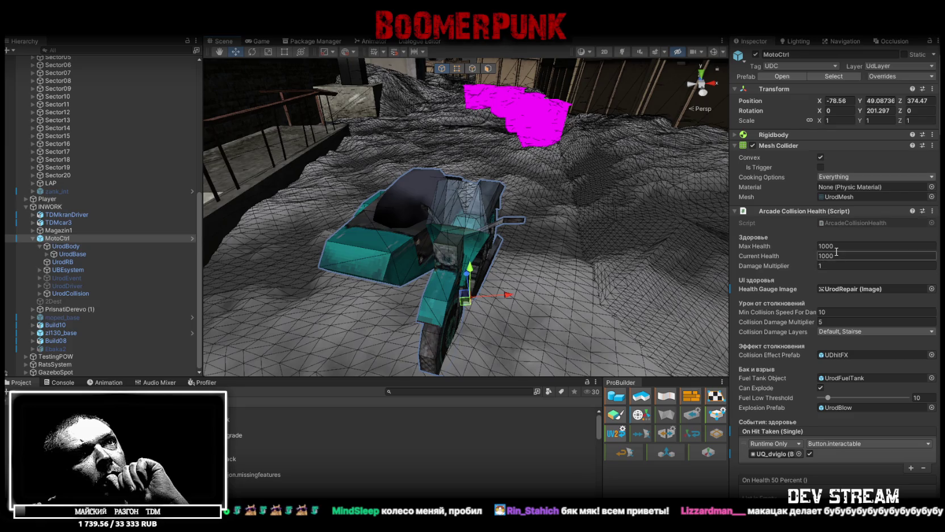
Step: Add Road to MotoCtrl's Arcade Collision Health damage layers alongside Default and Stairse
left_click(861, 332)
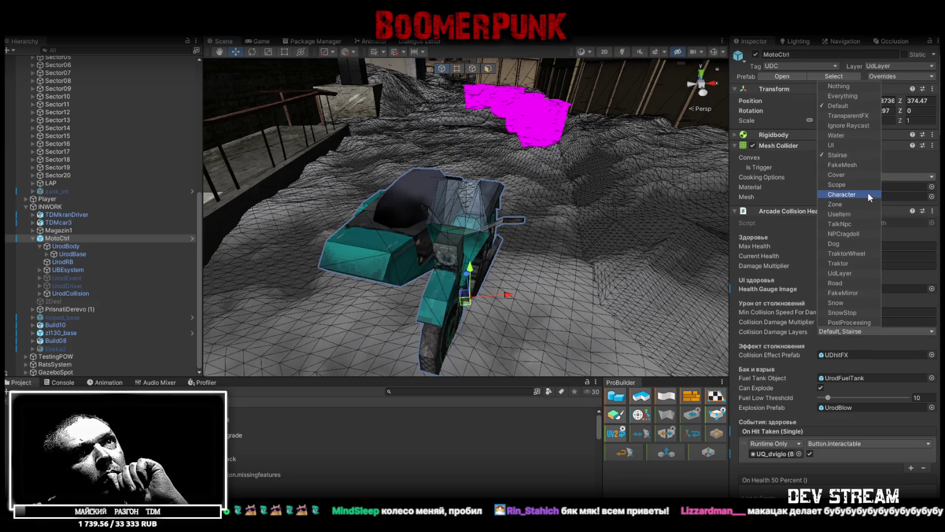
left_click(836, 283)
scroll(868, 376, "down", 15)
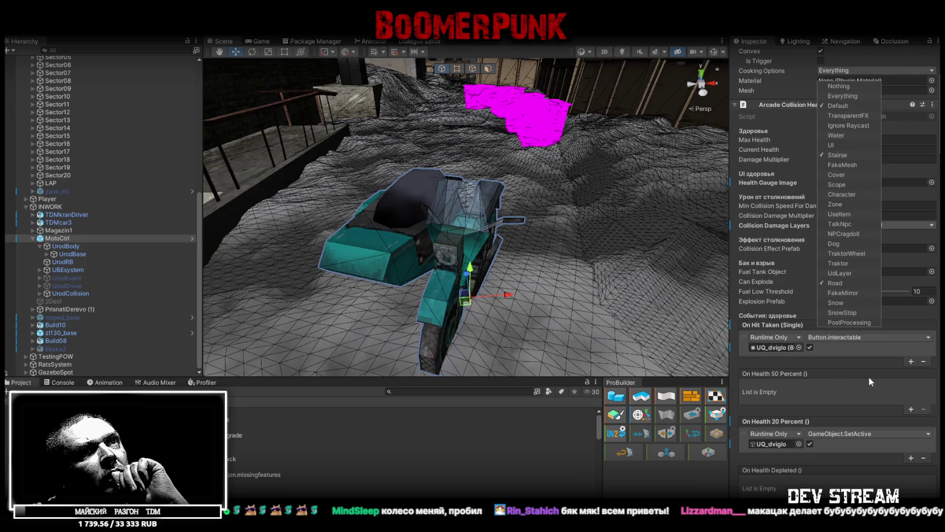
scroll(871, 377, "down", 10)
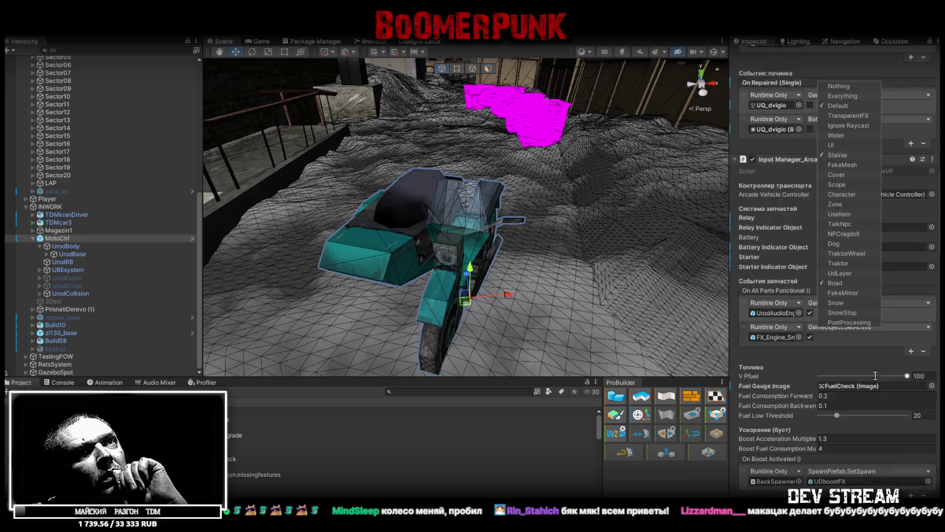
key("Escape")
Step: Add the Road layer to the Arcade Vehicle Controller's Drivable Surface layers
scroll(871, 377, "down", 1)
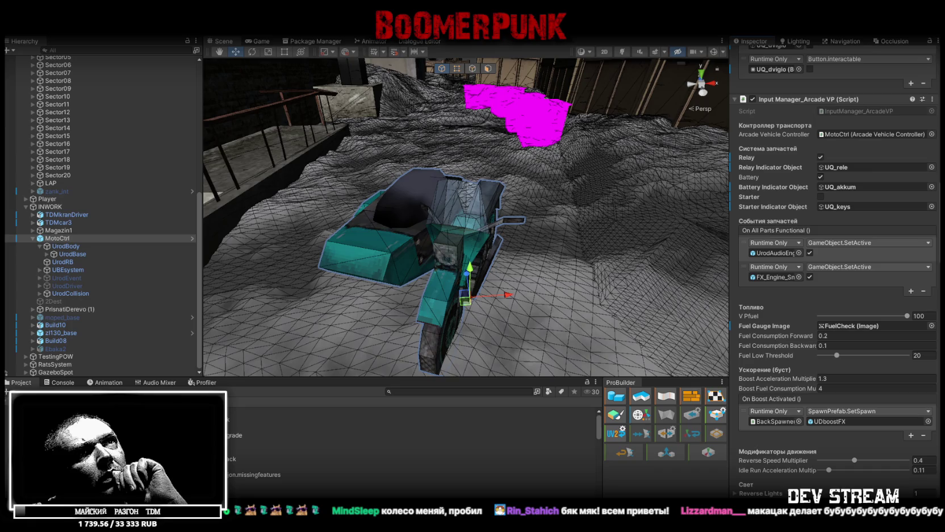
scroll(871, 378, "down", 13)
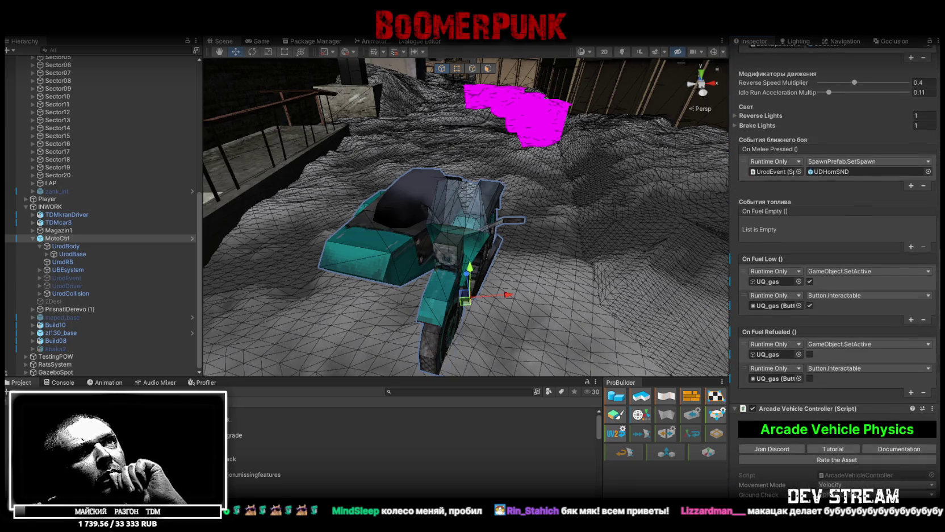
scroll(871, 377, "down", 8)
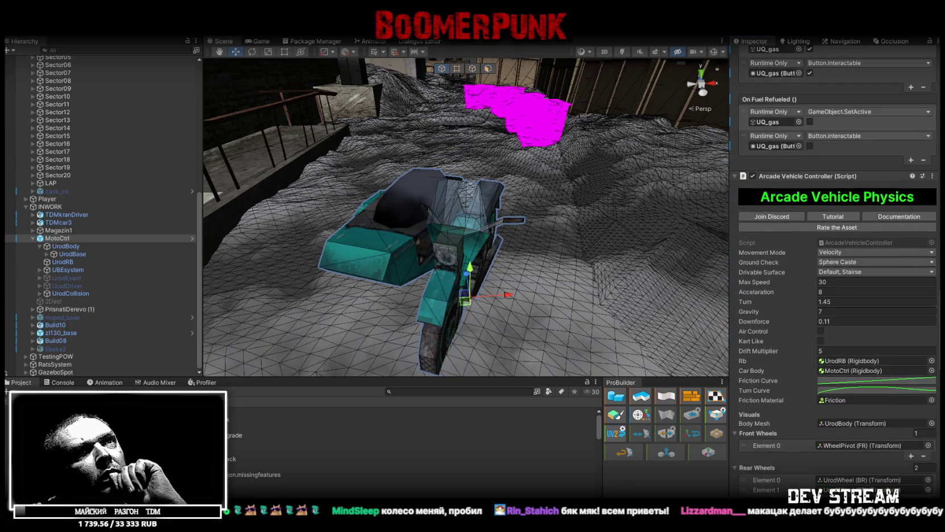
left_click(867, 272)
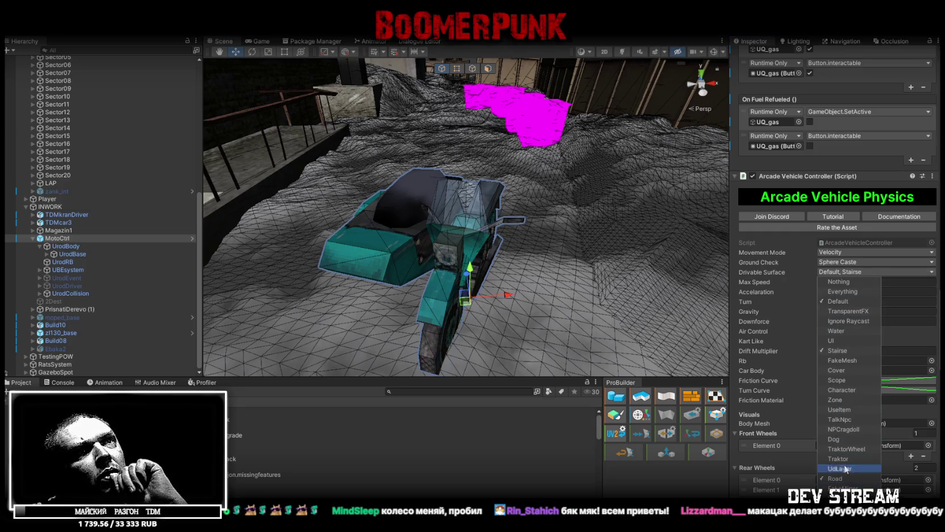
left_click(844, 478)
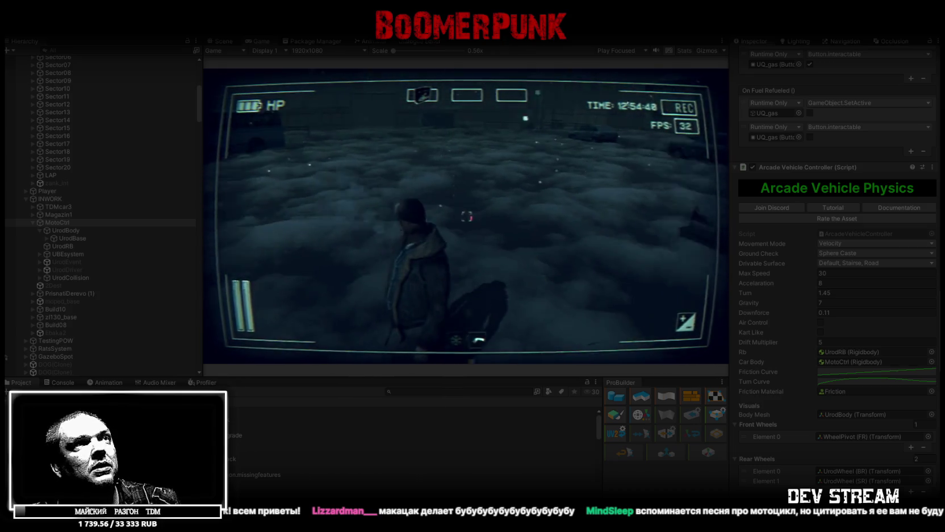
Step: Walk the player down the snowy street to the motorcycle and mount it
key("w")
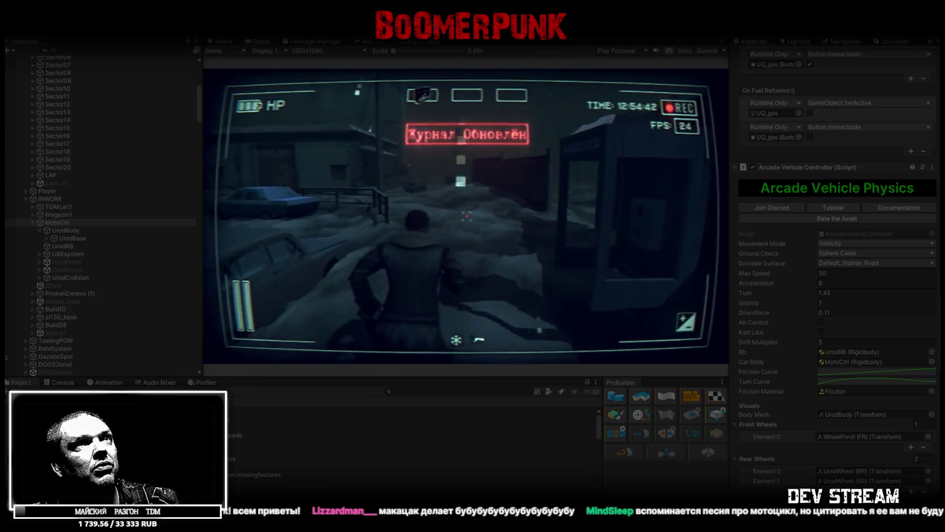
key("w")
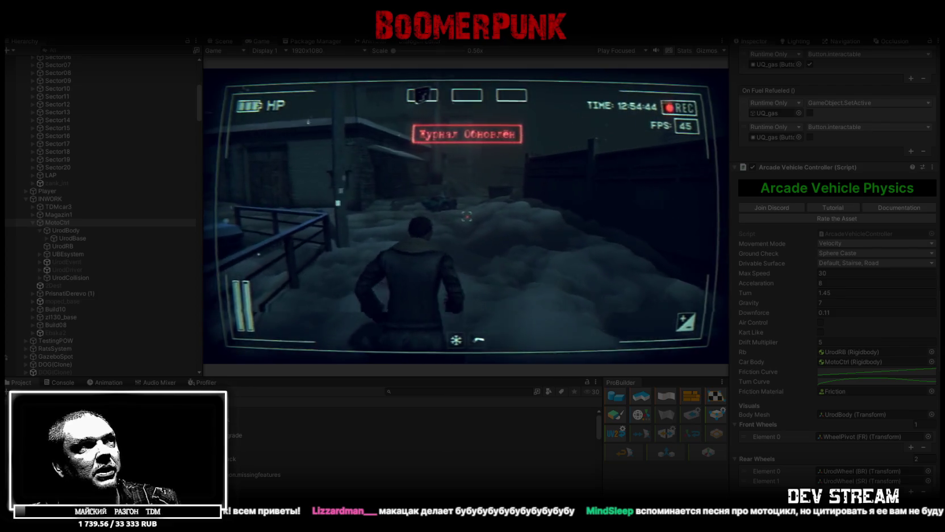
key("w")
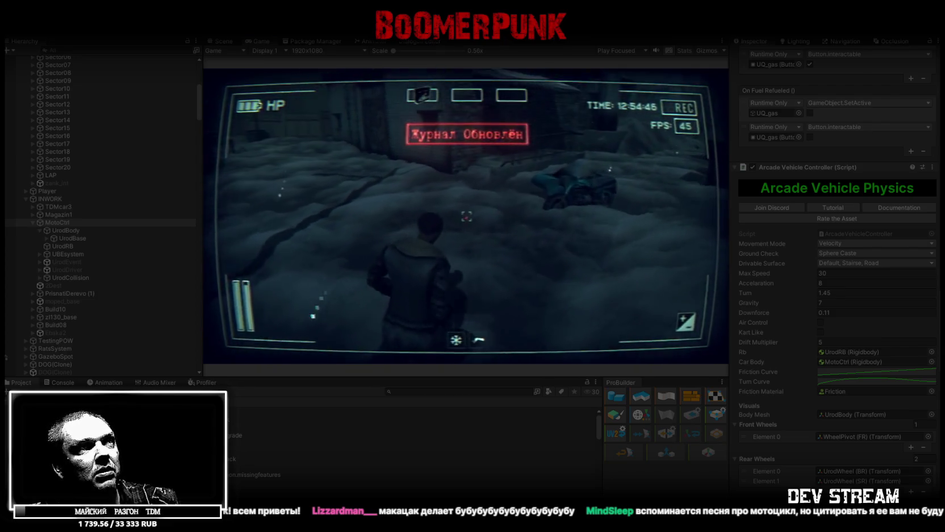
key("w")
key("e")
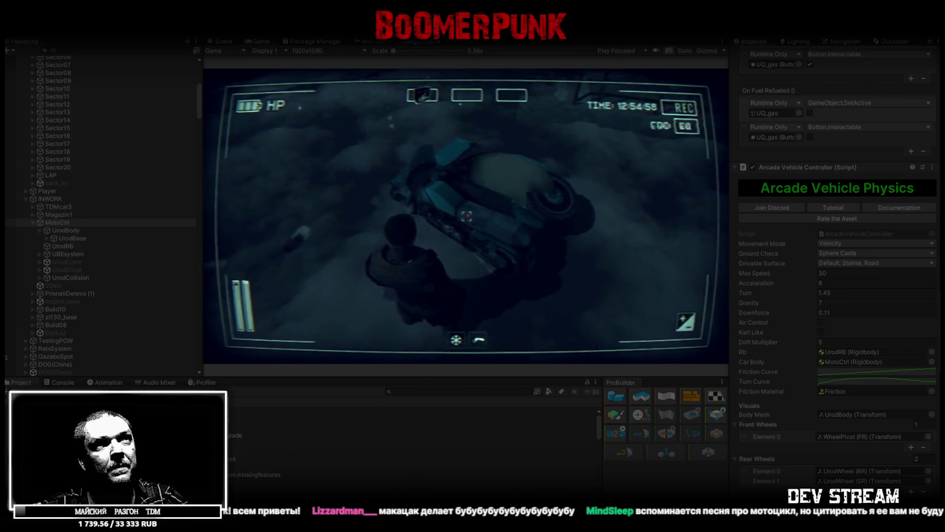
key("e")
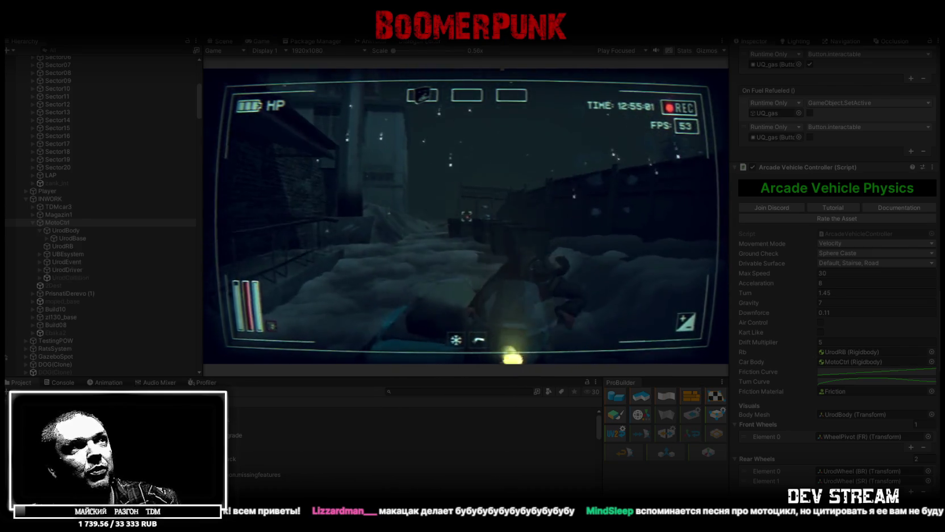
Step: In the in-game menu, check the Journal and Bag, use the keys item, and maximize the Game view
key("Escape")
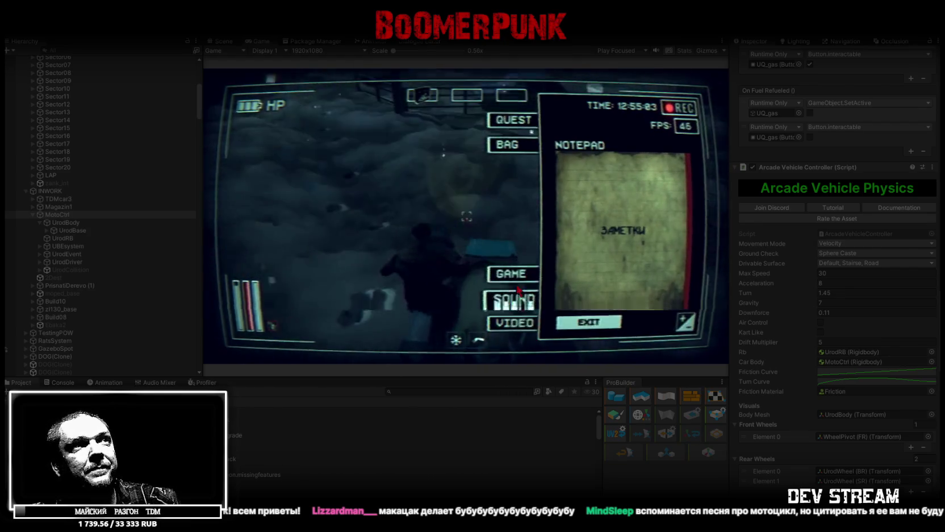
left_click(513, 144)
left_click(519, 125)
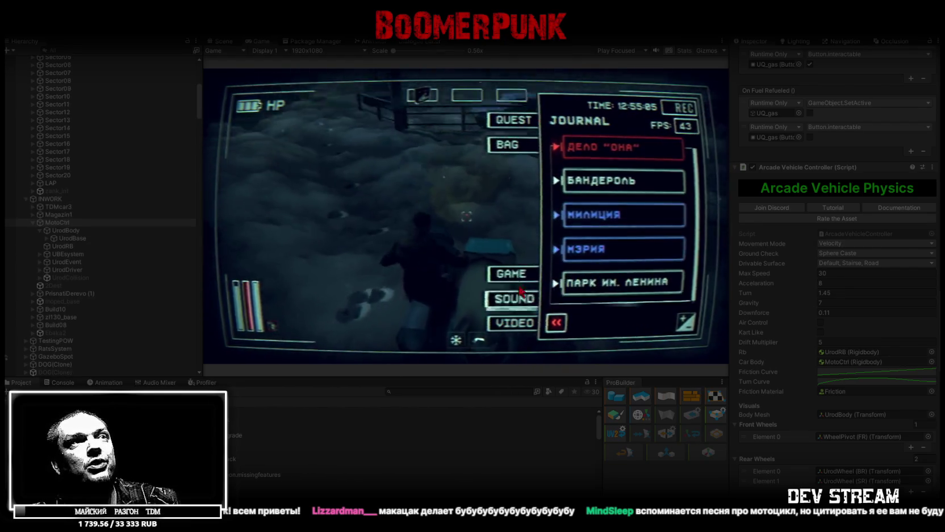
left_click(508, 149)
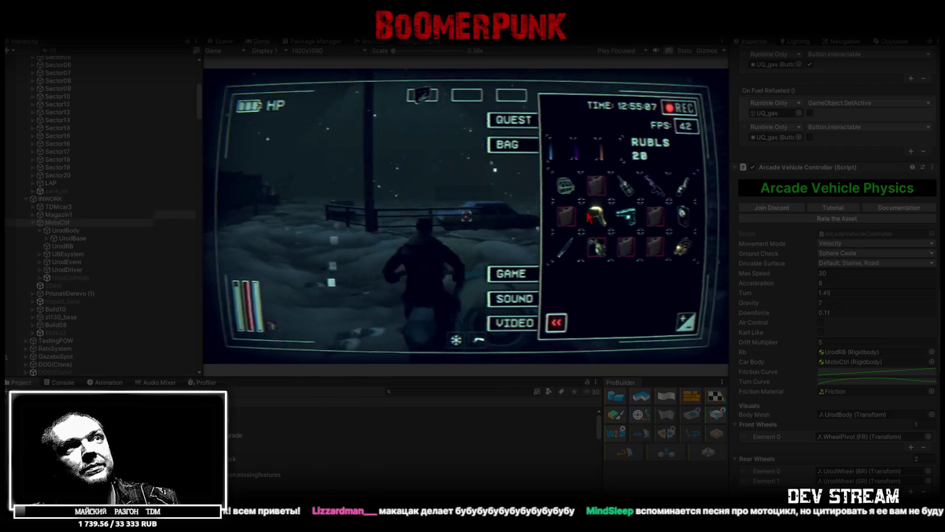
left_click(572, 193)
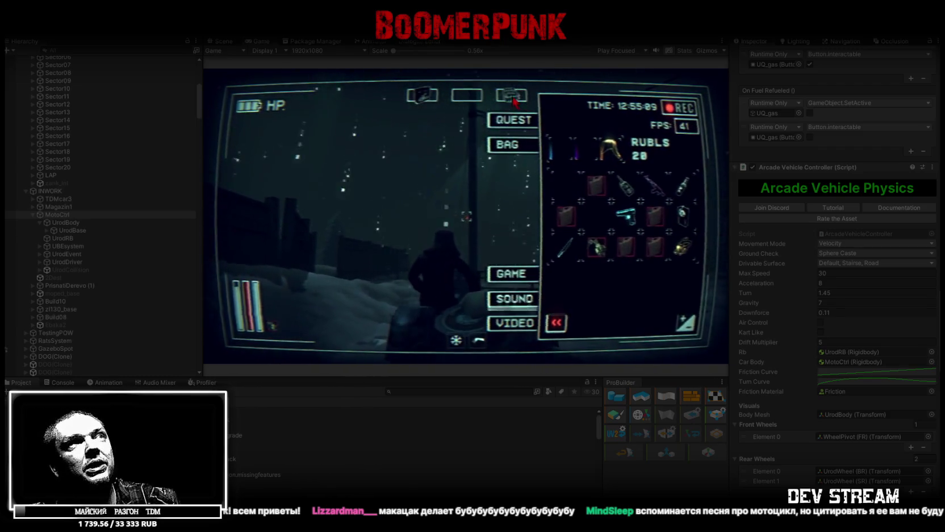
left_click(657, 187)
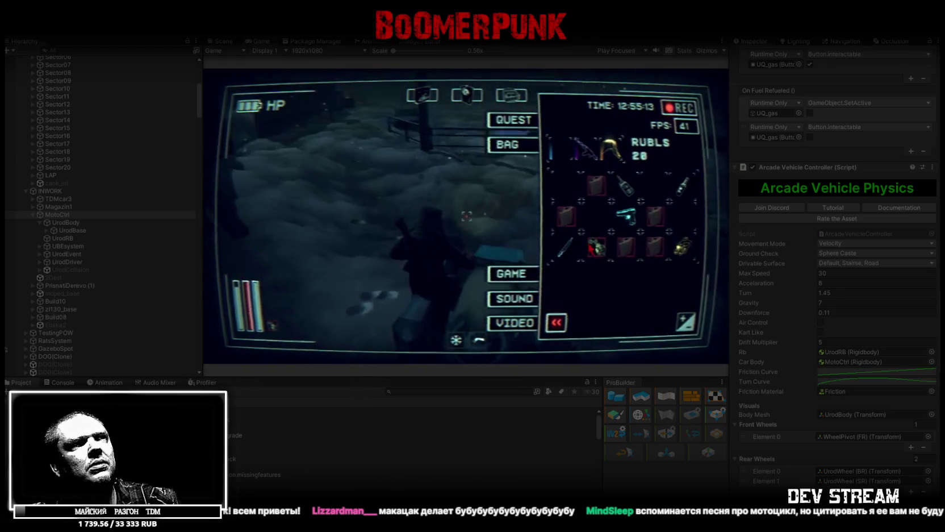
left_click(597, 247)
left_click(598, 325)
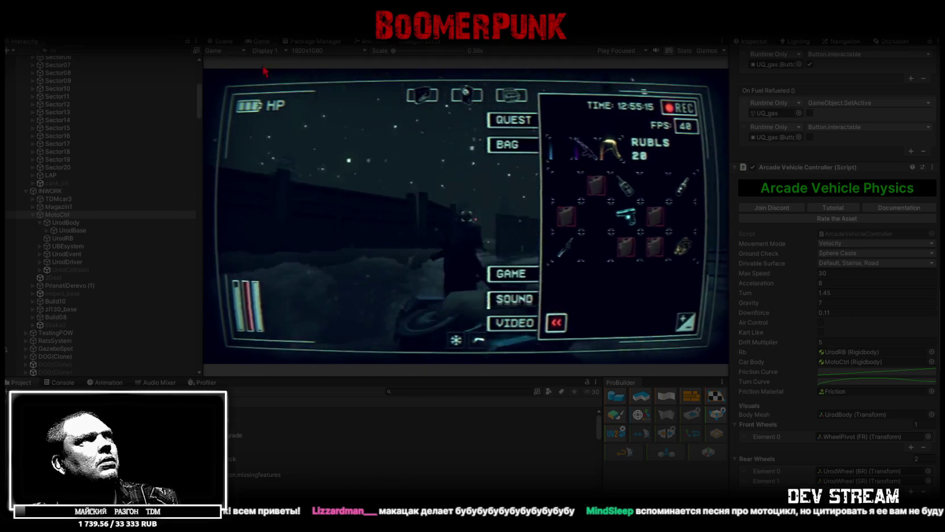
double_click(259, 39)
key("Tab")
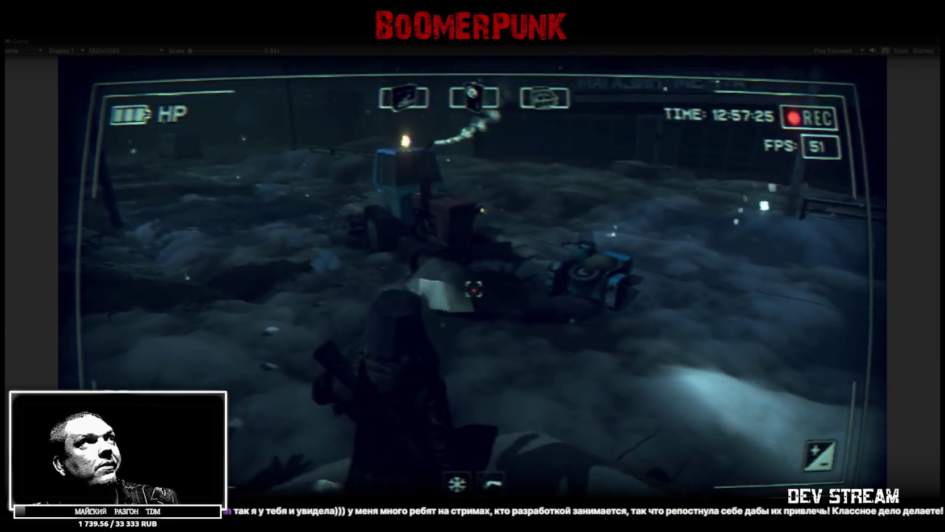
Step: After riding to the tractor, restore the normal editor layout from the maximized Game view
double_click(19, 42)
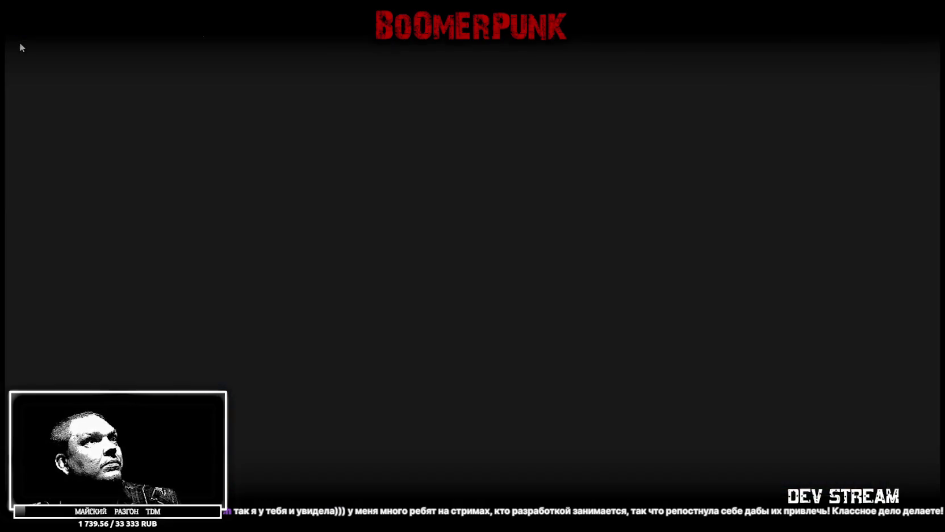
left_click(220, 42)
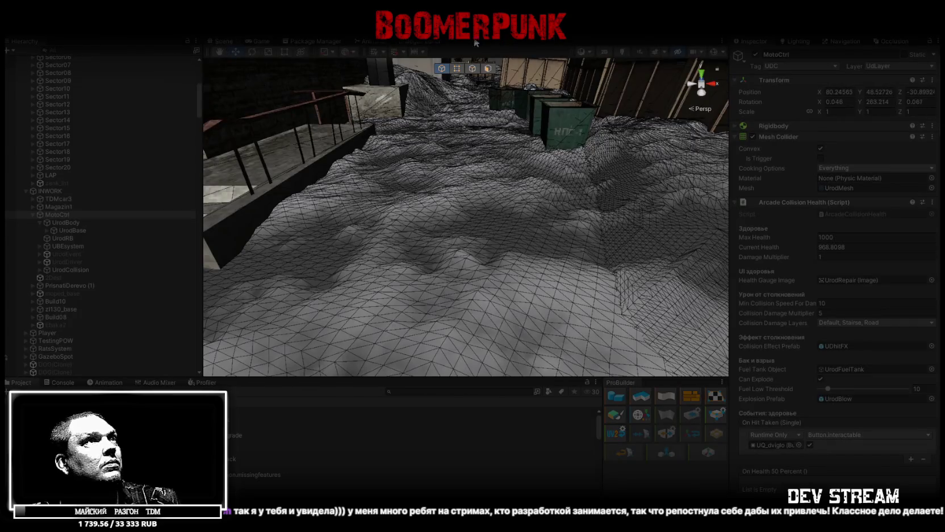
double_click(59, 216)
mouse_move(562, 231)
left_mouse_down()
mouse_move(609, 296)
mouse_move(507, 250)
mouse_move(640, 225)
mouse_move(408, 226)
left_mouse_up()
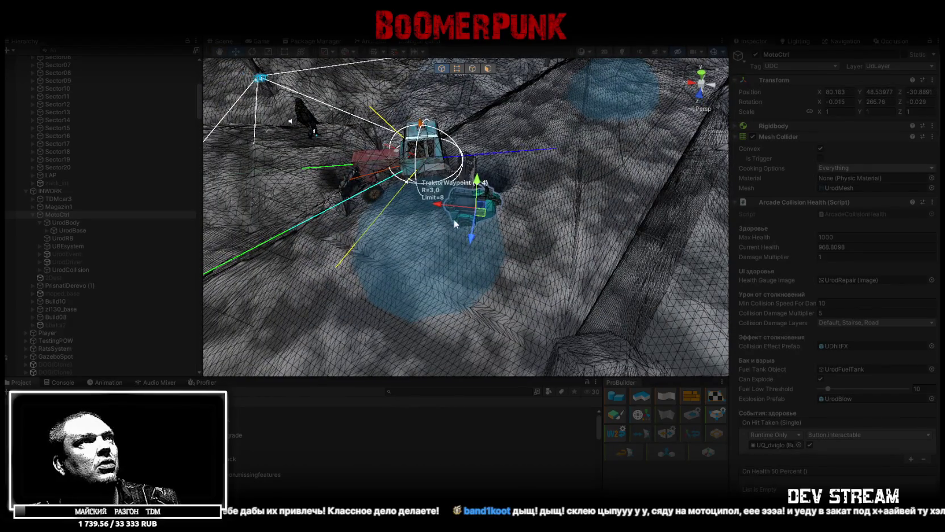
left_click_drag(466, 233, 498, 227)
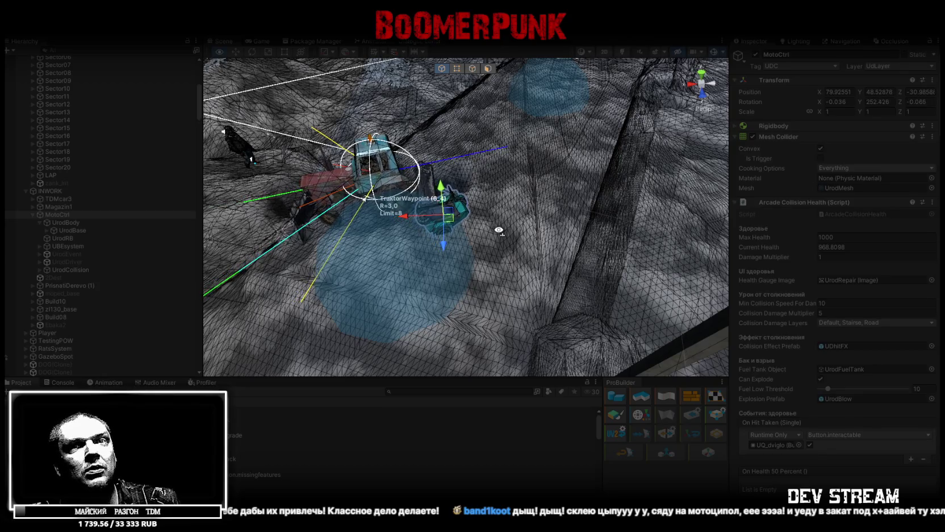
left_click_drag(498, 229, 577, 216)
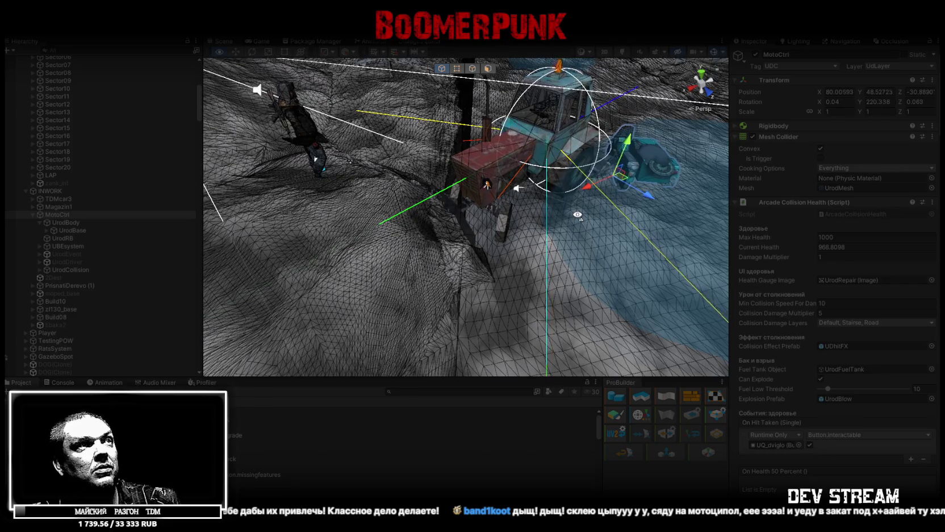
mouse_move(577, 215)
left_mouse_down()
mouse_move(484, 216)
mouse_move(462, 197)
left_mouse_up()
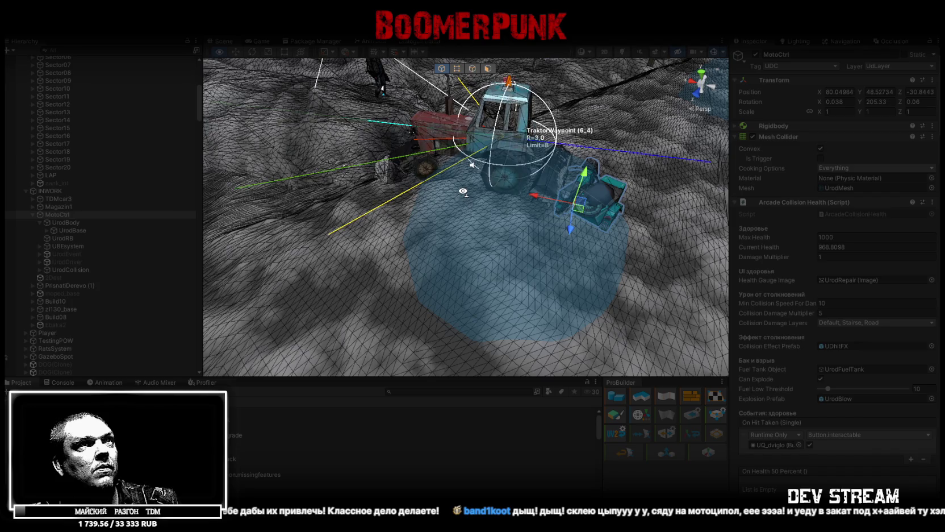
scroll(462, 196, "down", 2)
key("f")
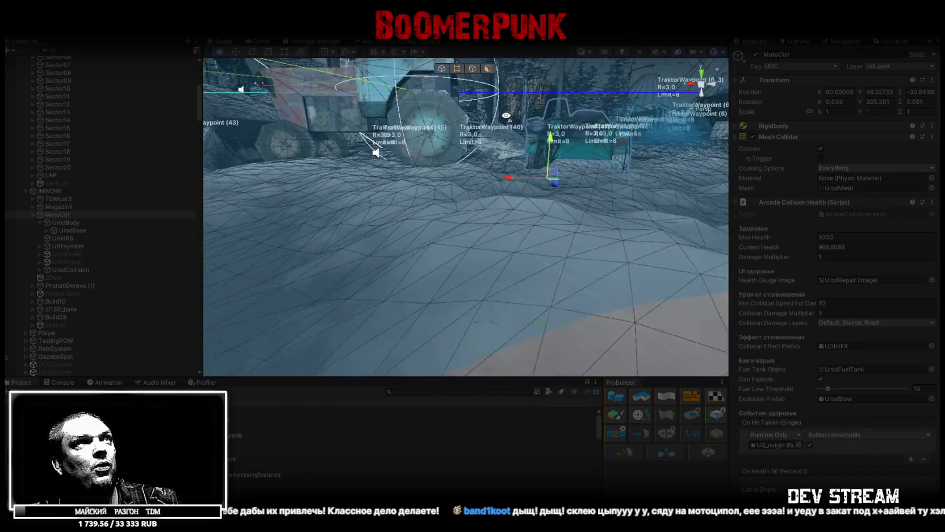
mouse_move(521, 114)
left_mouse_down()
mouse_move(345, 131)
mouse_move(357, 169)
left_mouse_up()
scroll(76, 224, "up", 10)
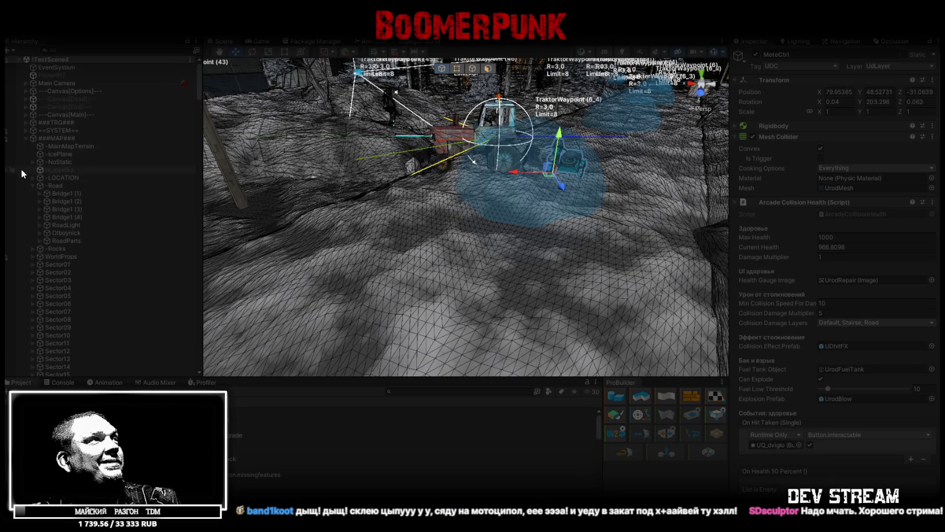
left_click(25, 129)
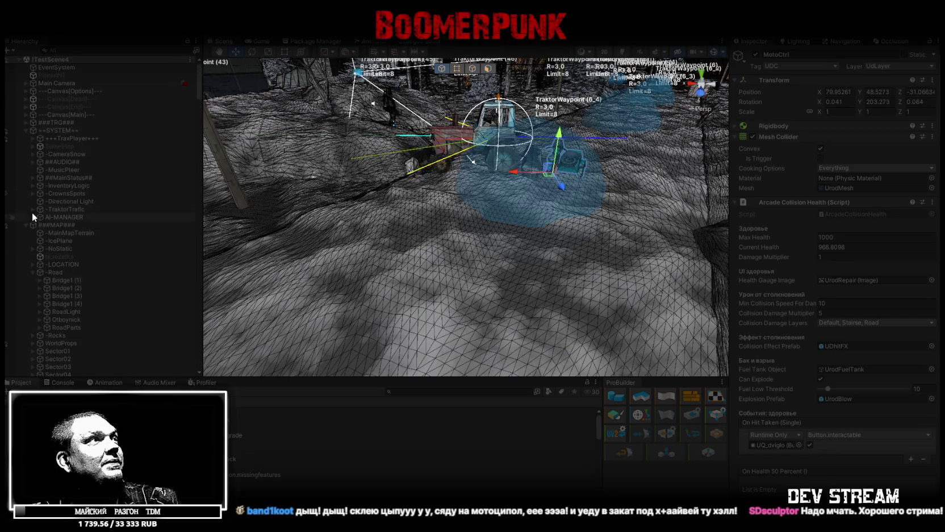
Step: Expand -TraktorTrafic > Traktor > TraktorRoot and select the TraktorWayCheck trigger
left_click(33, 209)
left_click(39, 218)
left_click(46, 225)
left_click(89, 256)
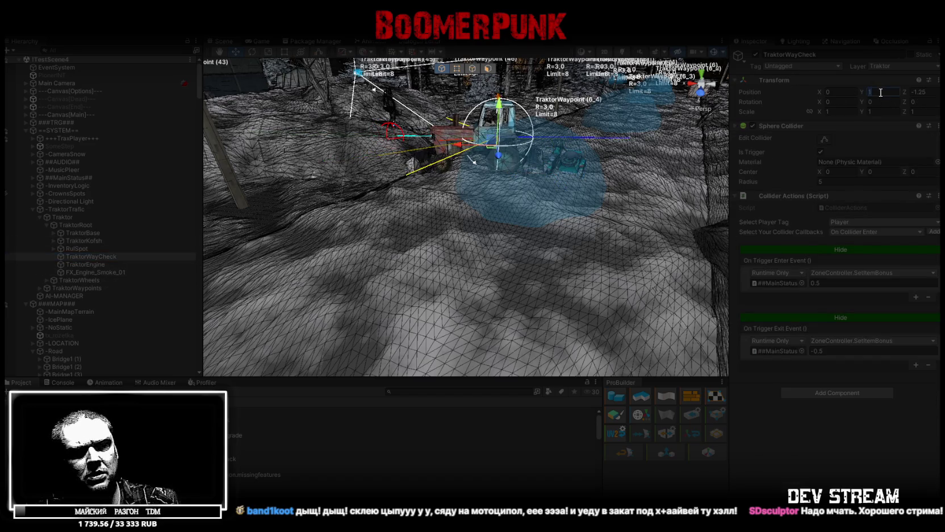
Step: Set TraktorWayCheck's Position Y to 0.2 and keep it with the Transform's Save Now
type(".5")
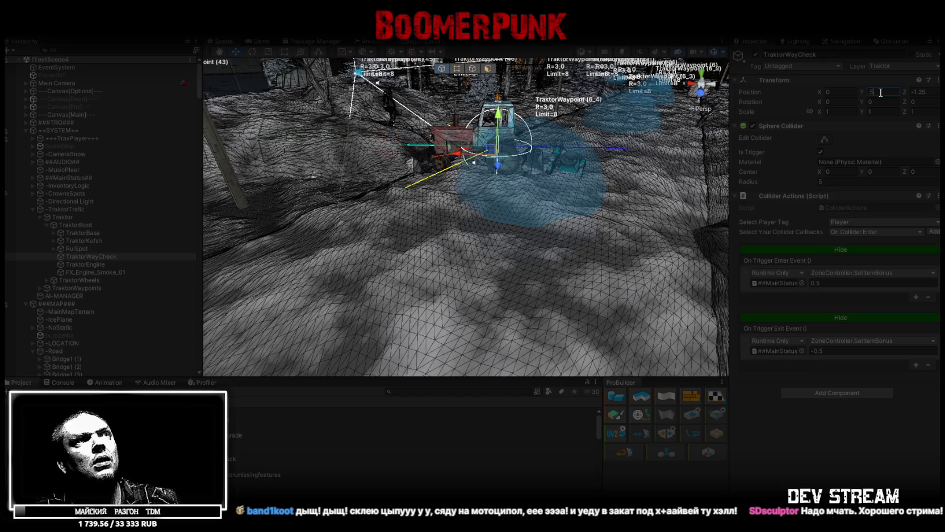
type("w")
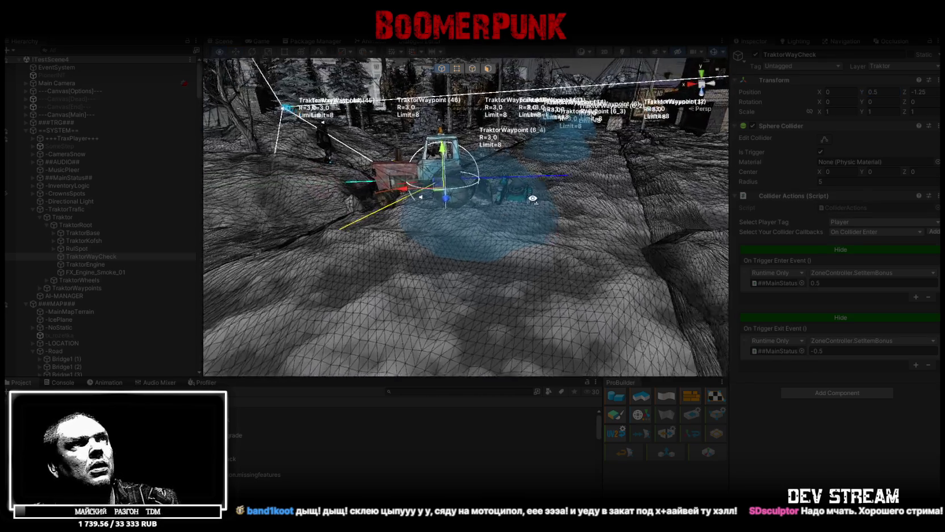
type("s")
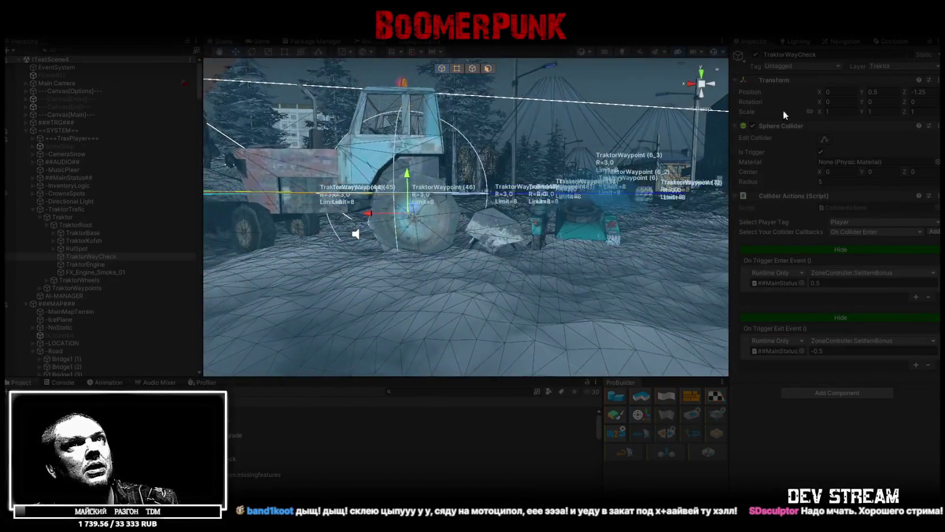
left_click(880, 91)
type("0.2")
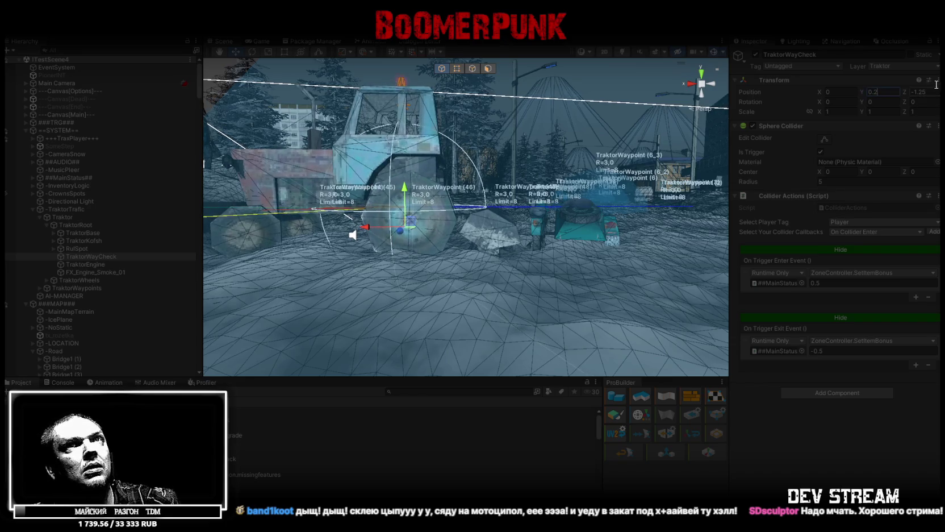
right_click(921, 91)
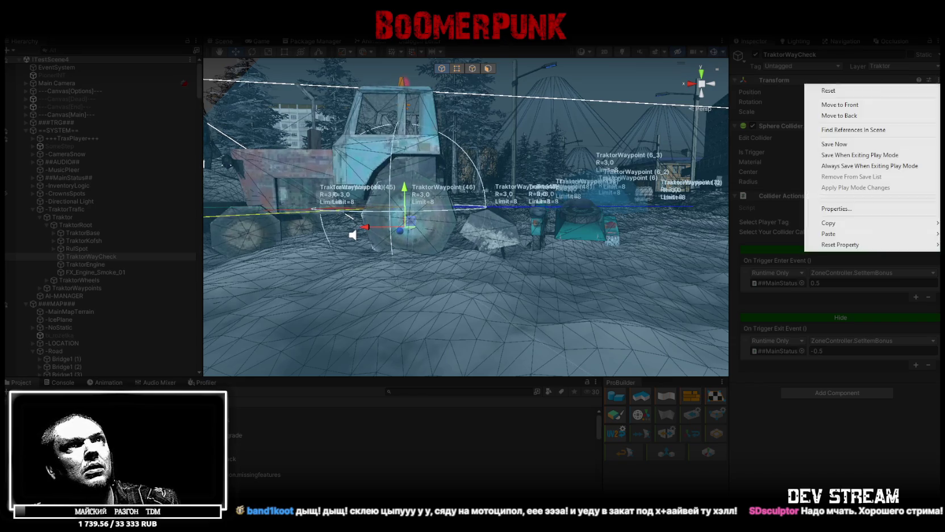
left_click(834, 144)
mouse_move(568, 256)
left_mouse_down()
mouse_move(571, 317)
mouse_move(524, 271)
left_mouse_up()
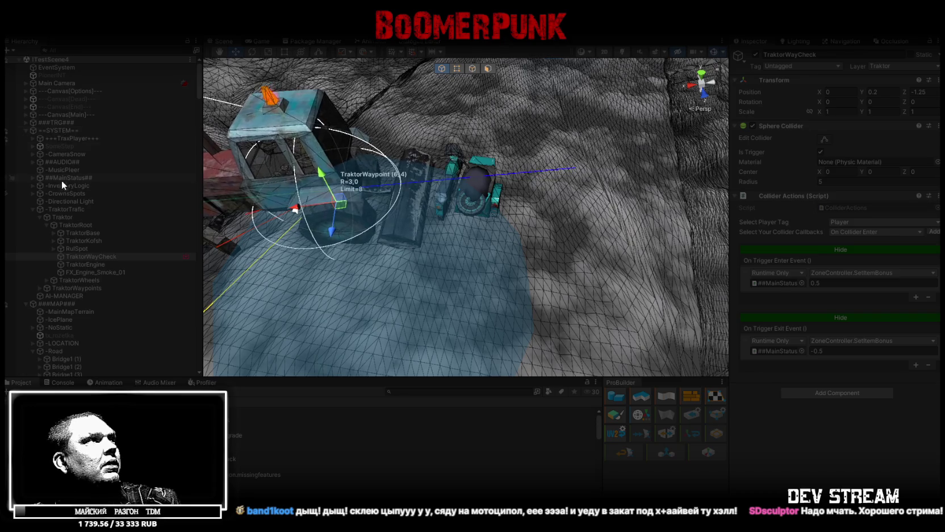
Step: On Traktor's Trafic Orientation (Script), add UdLayer to the Player Mask alongside Character
left_click(63, 217)
scroll(829, 288, "down", 10)
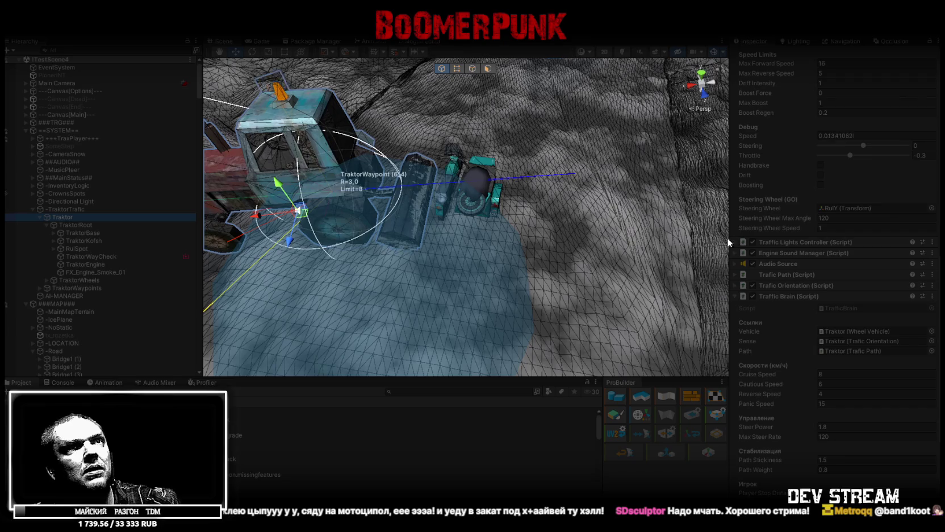
scroll(778, 305, "down", 6)
scroll(768, 190, "up", 3)
left_click(736, 192)
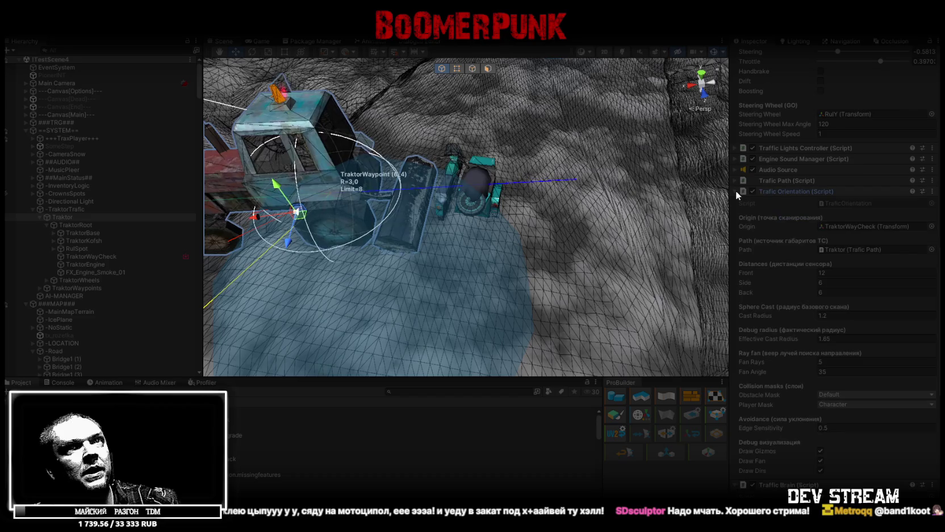
left_click(847, 404)
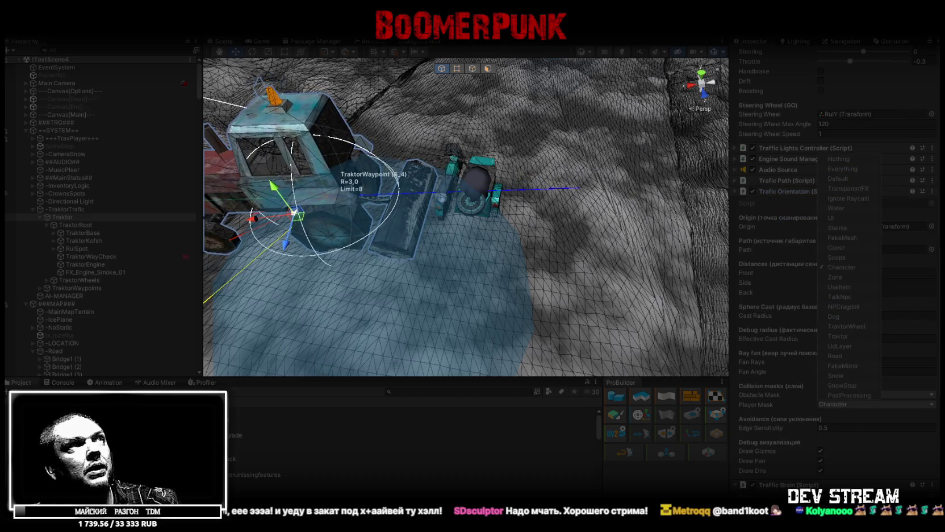
left_click(761, 259)
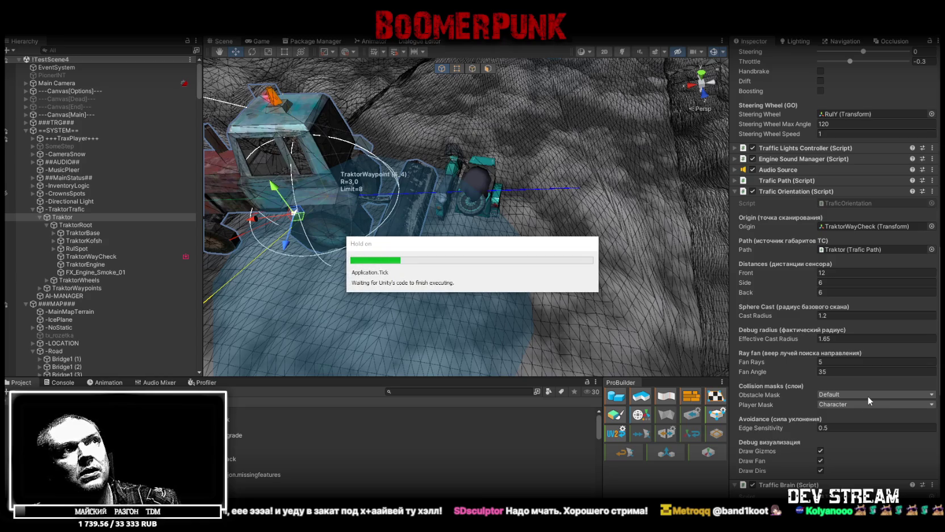
left_click(853, 413)
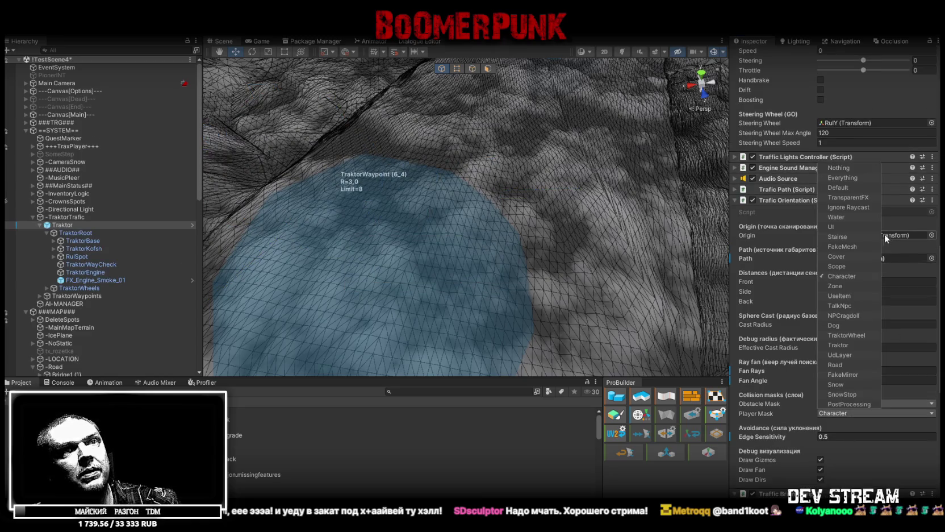
left_click(845, 353)
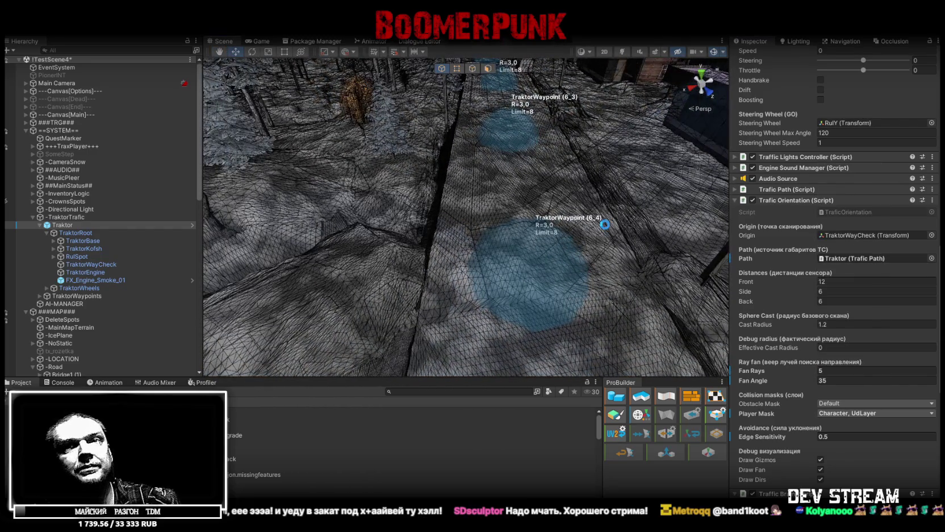
left_click(839, 371)
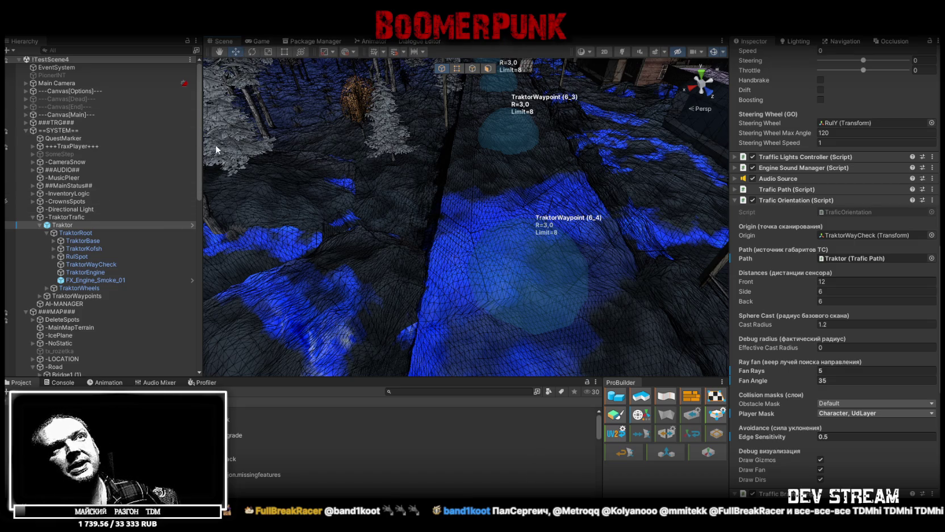
scroll(791, 300, "down", 10)
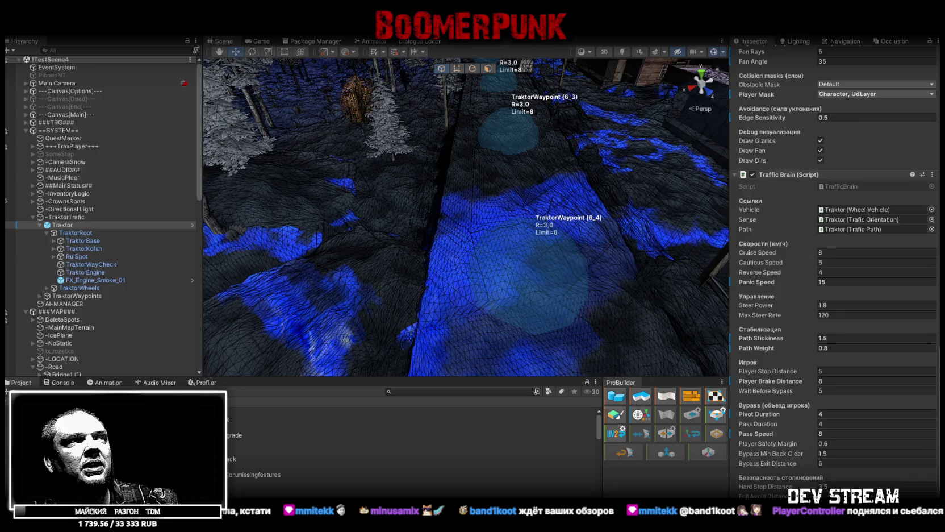
key("alt+Tab")
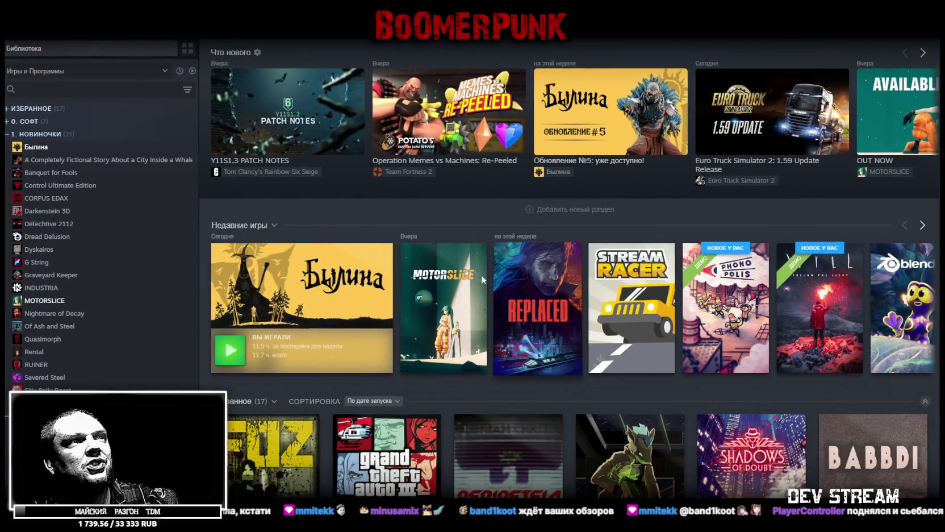
left_click(478, 292)
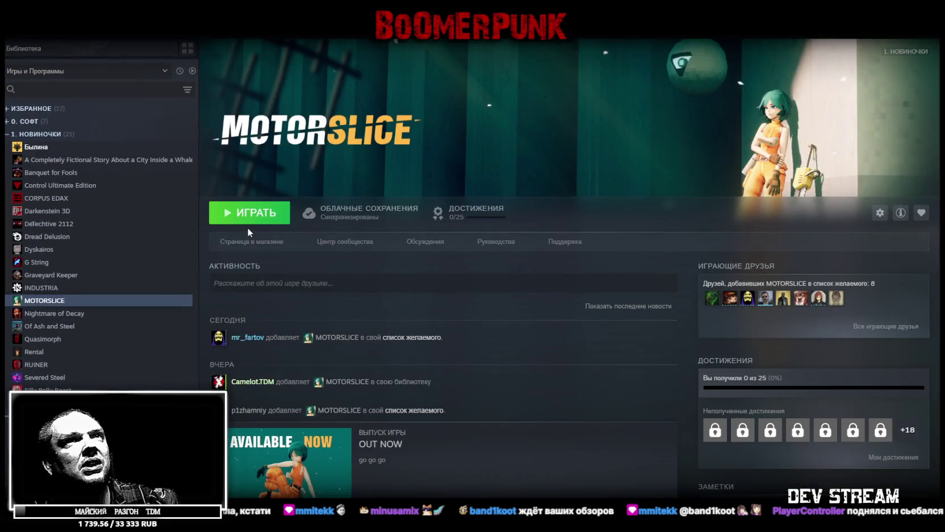
left_click(256, 241)
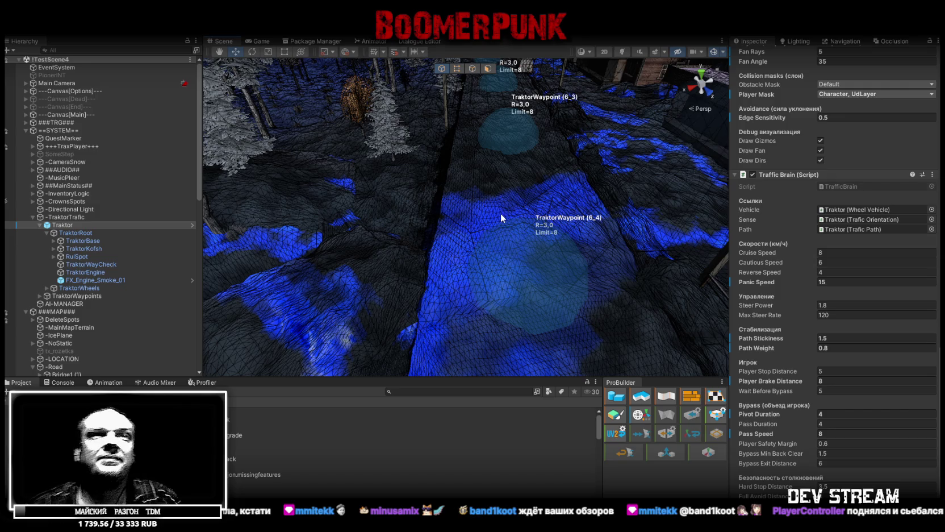
Step: Collapse Traktor, view MotoCtrl's fuel, boost and event settings, then switch to Steam
scroll(840, 246, "down", 3)
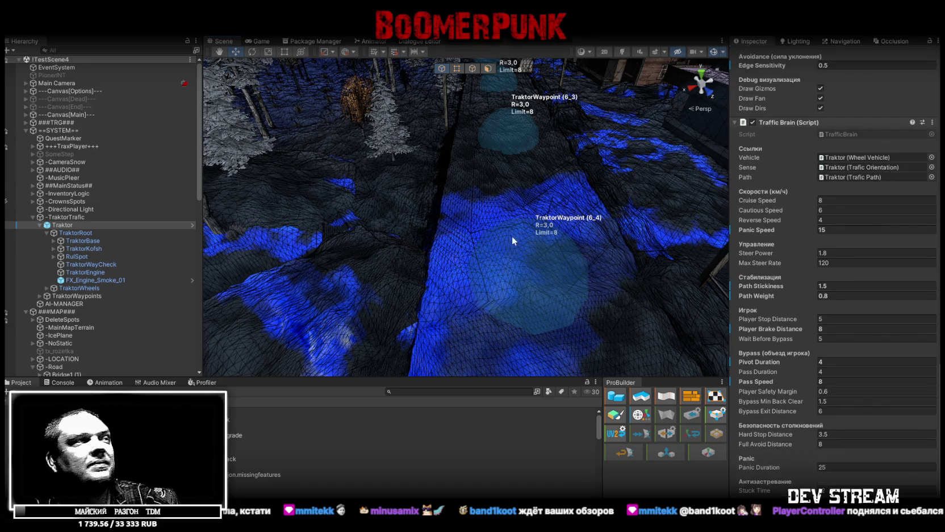
left_click(40, 225)
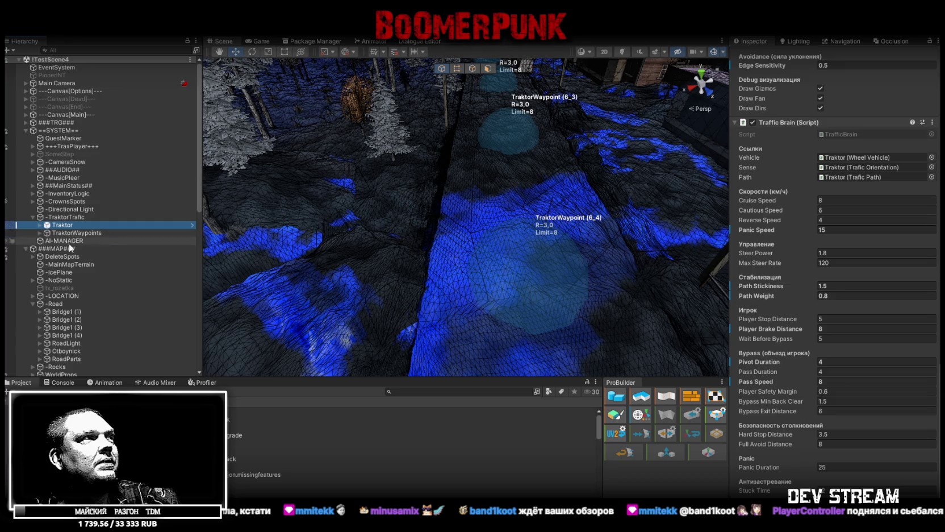
scroll(79, 244, "down", 10)
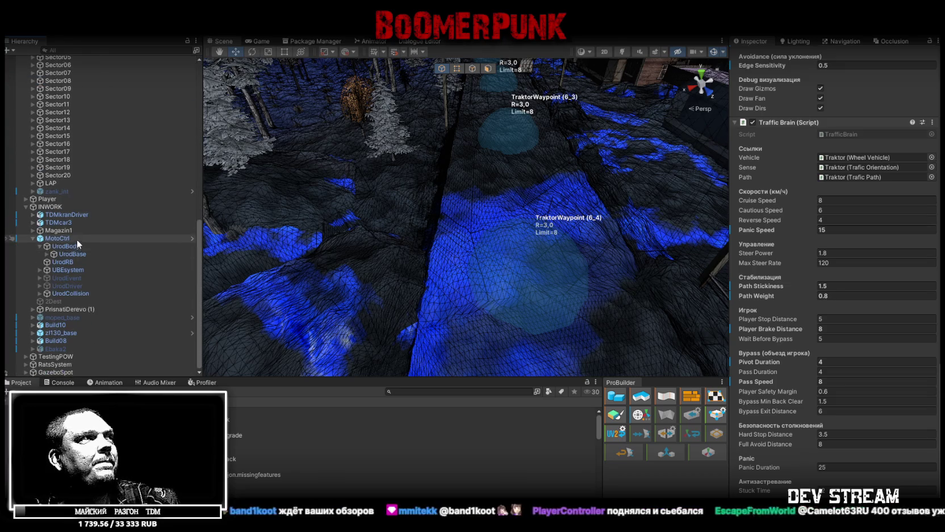
left_click(66, 238)
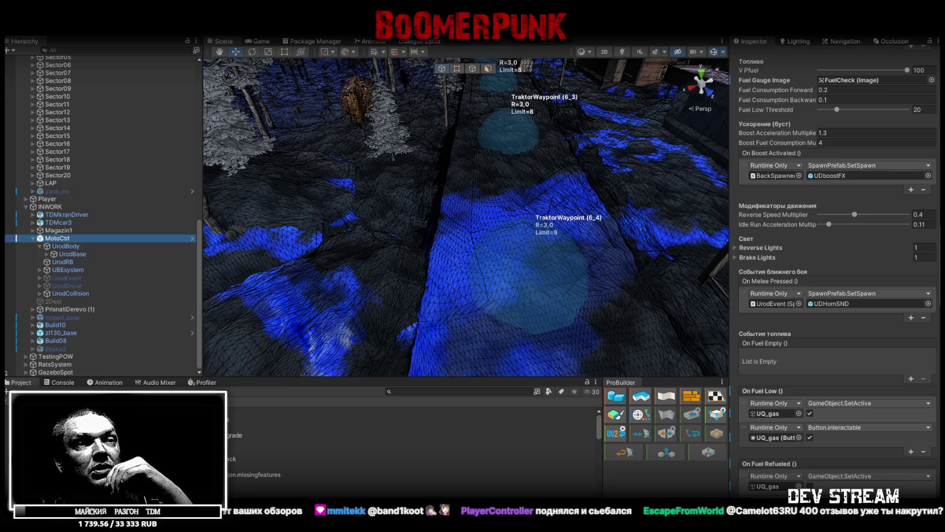
key("alt+Tab")
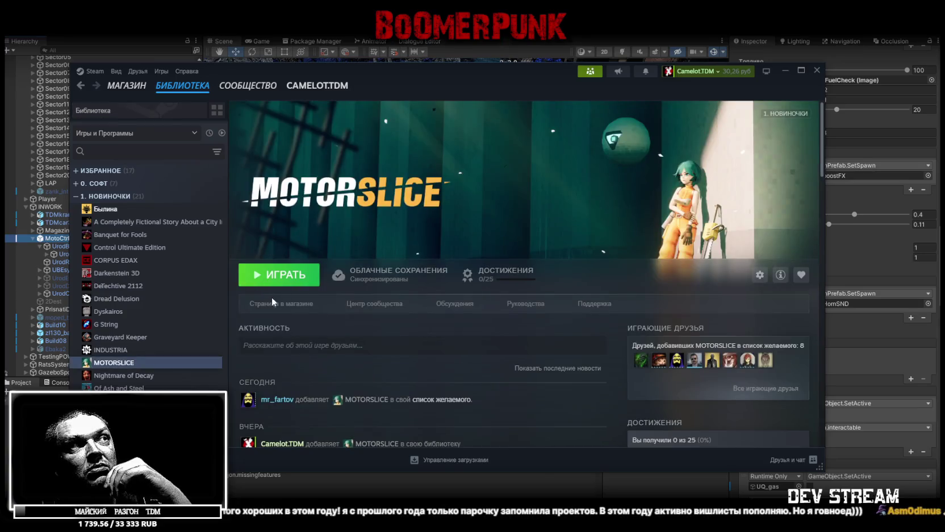
Step: Browse the MOTORSLICE store page, then return to its library page
left_click(282, 305)
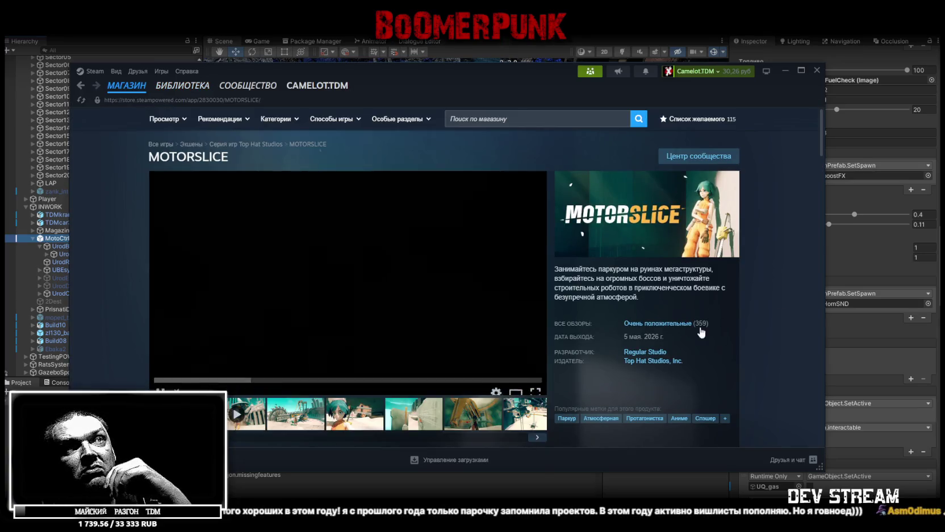
mouse_move(615, 325)
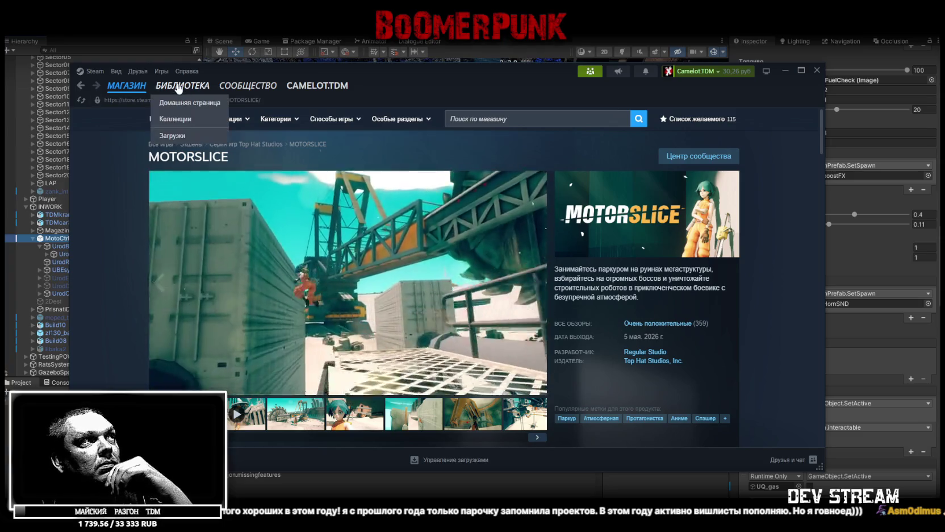
left_click(183, 85)
Step: From Library home, view the Былина store page, then return to the Unity editor
left_click(182, 85)
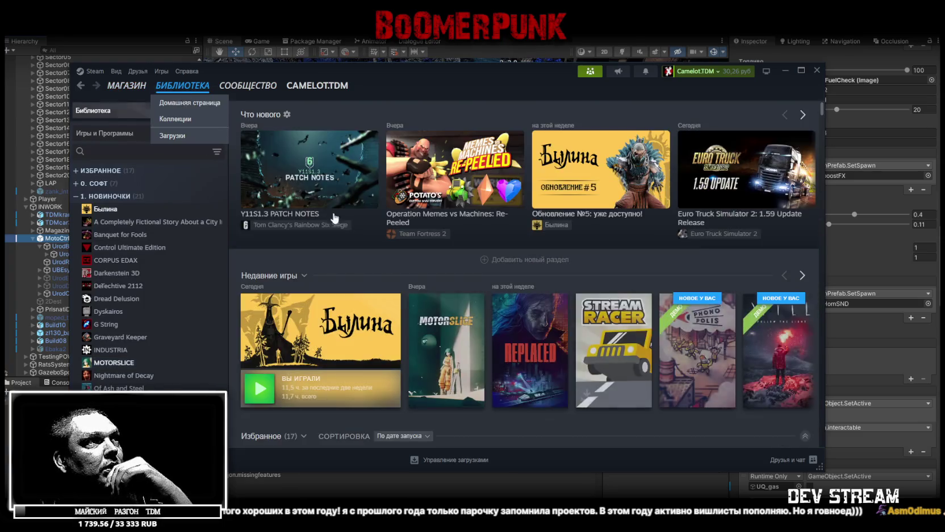
left_click(317, 335)
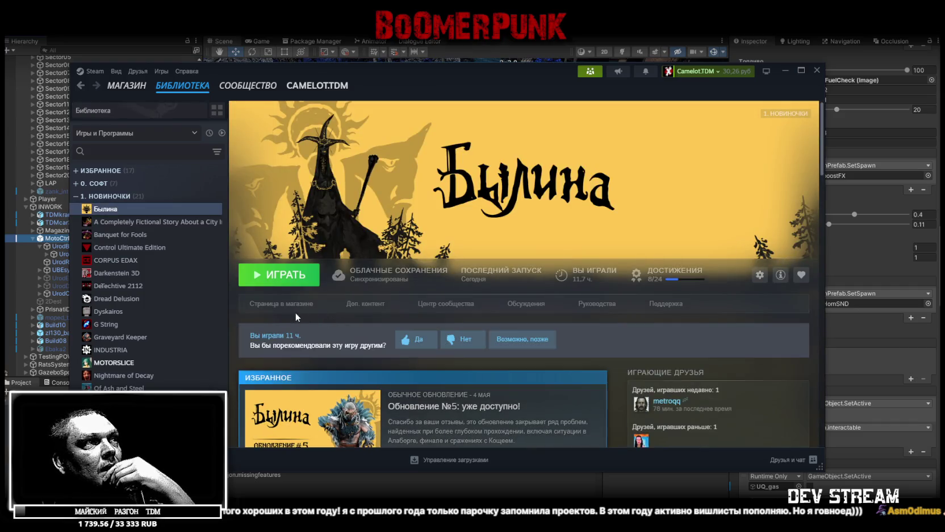
left_click(281, 303)
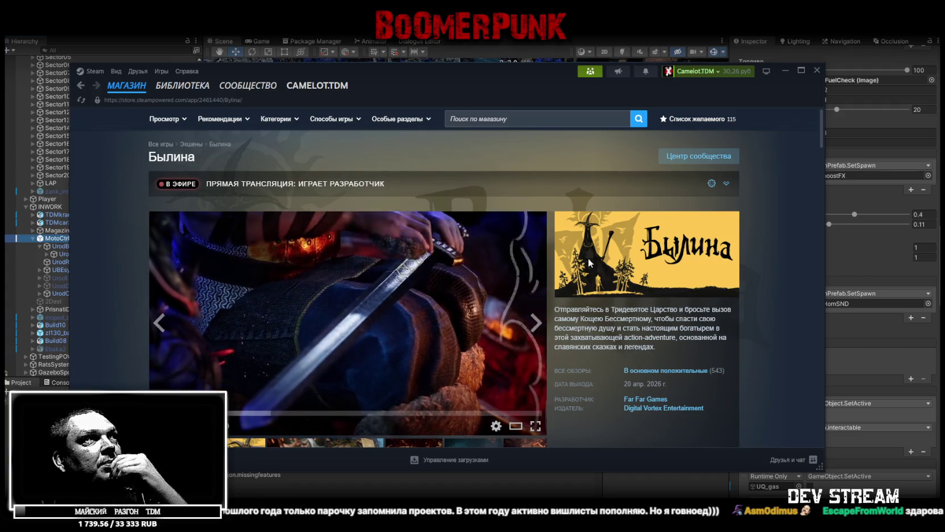
key("alt+Tab")
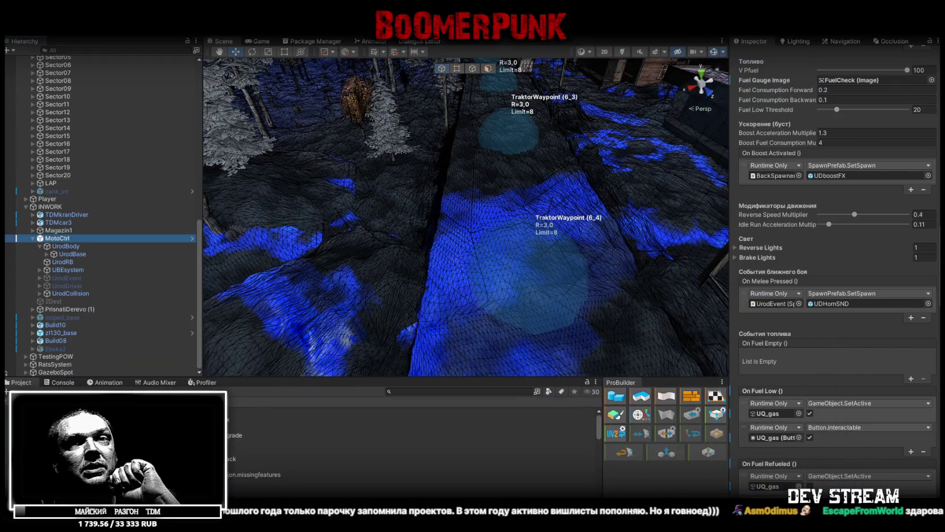
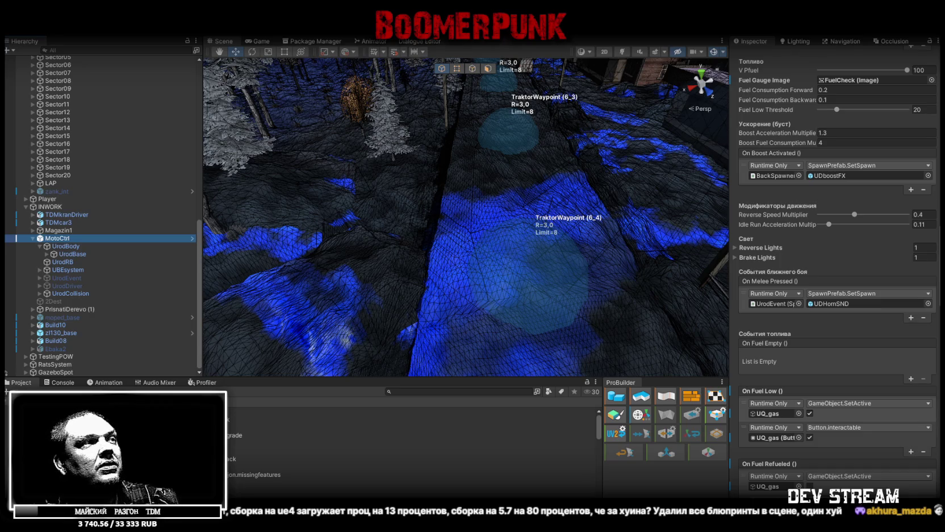
Step: Open the Console log and clear all of its existing messages
left_click(61, 383)
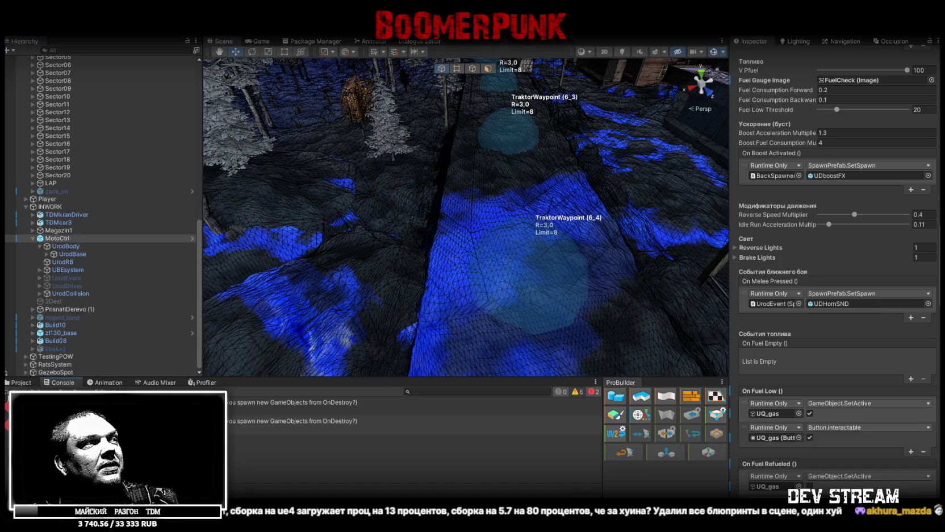
left_click(7, 393)
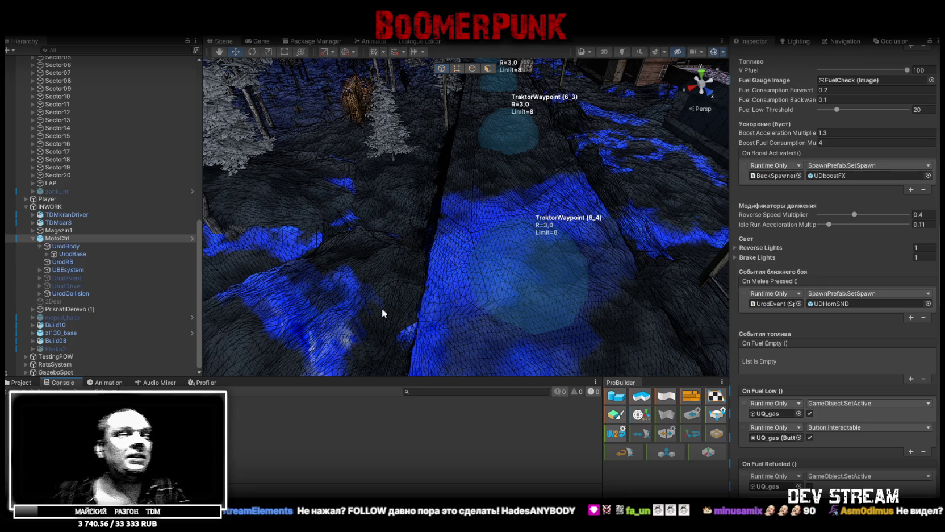
mouse_move(373, 256)
left_mouse_down()
mouse_move(496, 204)
mouse_move(478, 164)
mouse_move(482, 227)
left_mouse_up()
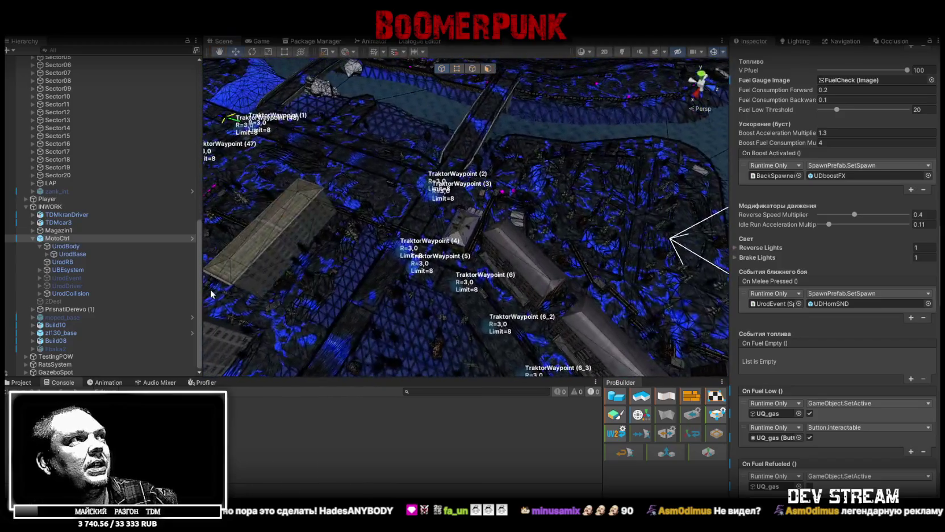
Step: Frame MotoCtrl in the Scene view, briefly toggling the 2Dest object on and off
left_click(33, 238)
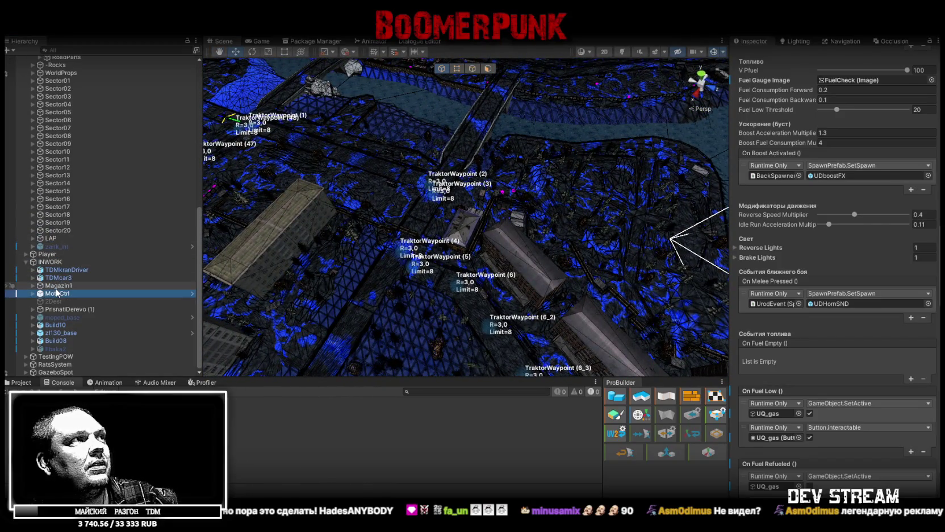
double_click(57, 294)
left_click_drag(327, 212, 343, 212)
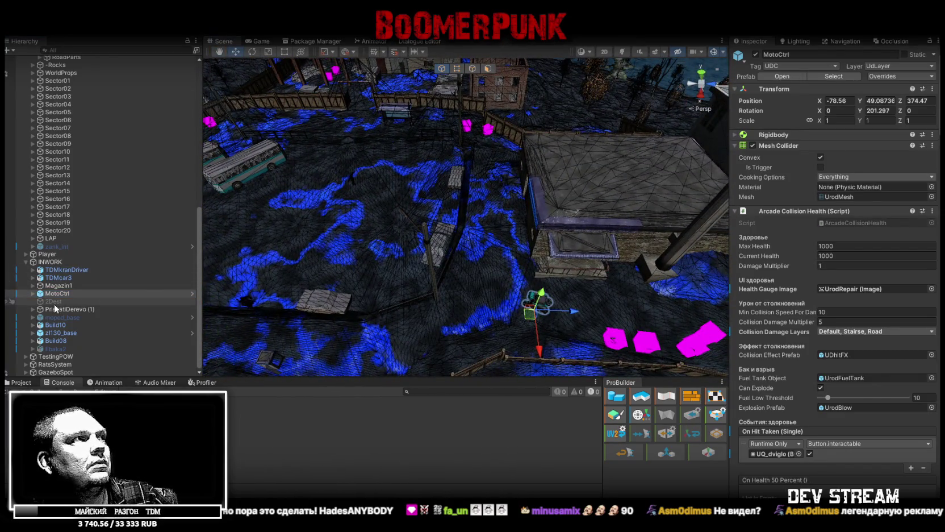
left_click(126, 301)
left_click(755, 53)
left_click(755, 54)
double_click(62, 293)
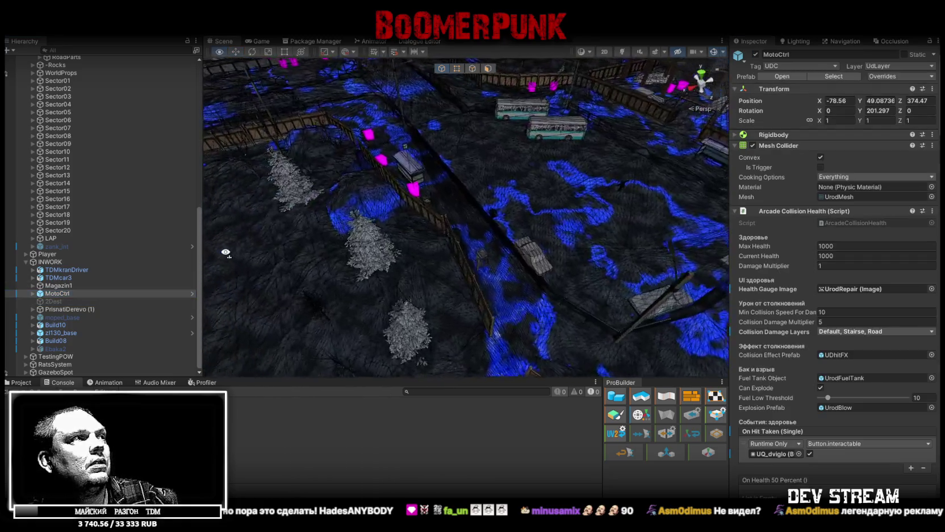
Step: Drag MotoCtrl onto the street and lift it out of the terrain to 29.12, 49.25, -97.43
mouse_move(339, 269)
left_mouse_down()
mouse_move(443, 248)
mouse_move(443, 268)
mouse_move(91, 234)
mouse_move(163, 200)
mouse_move(198, 236)
mouse_move(349, 275)
mouse_move(391, 260)
mouse_move(491, 257)
mouse_move(481, 261)
mouse_move(498, 229)
mouse_move(597, 192)
left_mouse_up()
mouse_move(502, 72)
left_mouse_down()
mouse_move(487, 251)
mouse_move(464, 322)
left_mouse_up()
mouse_move(531, 259)
left_mouse_down()
mouse_move(525, 272)
mouse_move(705, 261)
left_mouse_up()
mouse_move(612, 257)
left_mouse_down()
mouse_move(454, 233)
mouse_move(455, 241)
left_mouse_up()
mouse_move(469, 279)
left_mouse_down()
mouse_move(477, 169)
mouse_move(426, 182)
left_mouse_up()
scroll(98, 293, "up", 5)
scroll(102, 284, "up", 5)
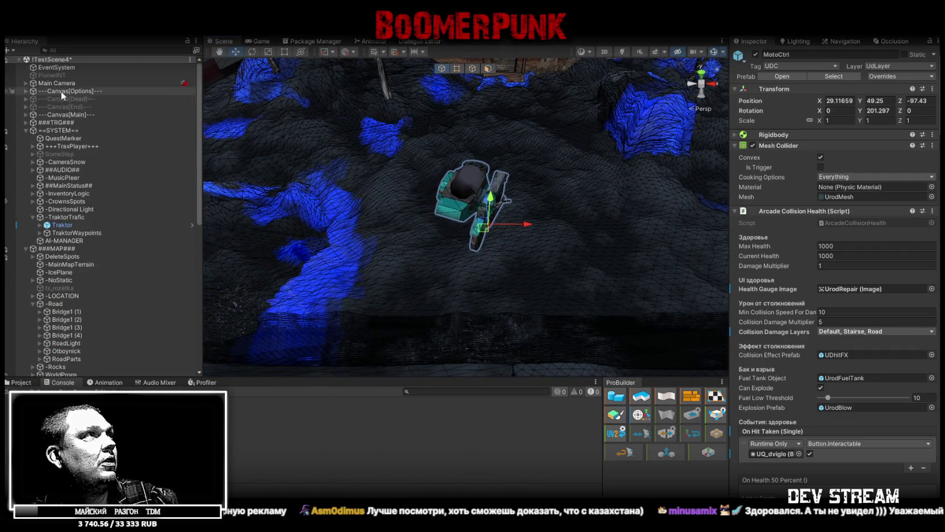
left_click(23, 133)
Step: Select Player, move it to the view beside the MotoCtrl bike with Ctrl+Alt+F, and frame it
left_click(24, 131)
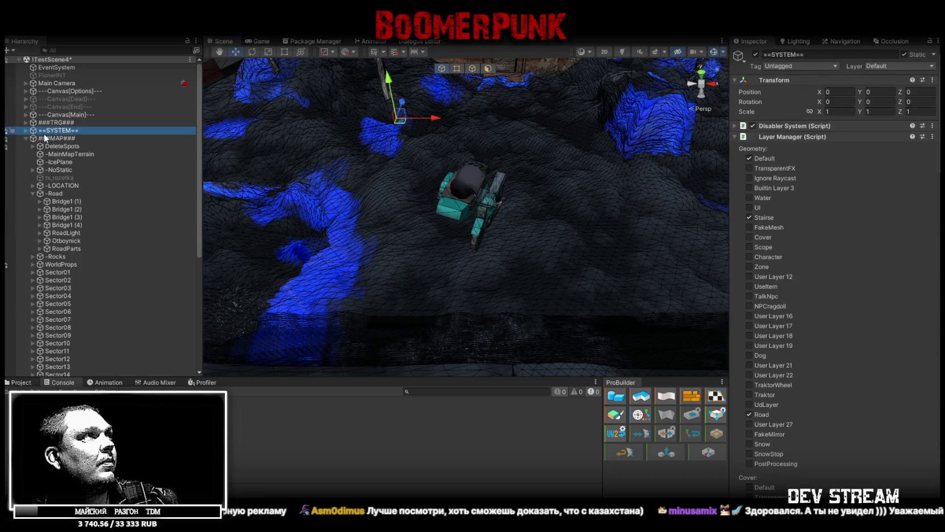
left_click(26, 139)
left_click(49, 146)
left_click_drag(328, 159, 453, 110)
scroll(271, 86, "down", 5)
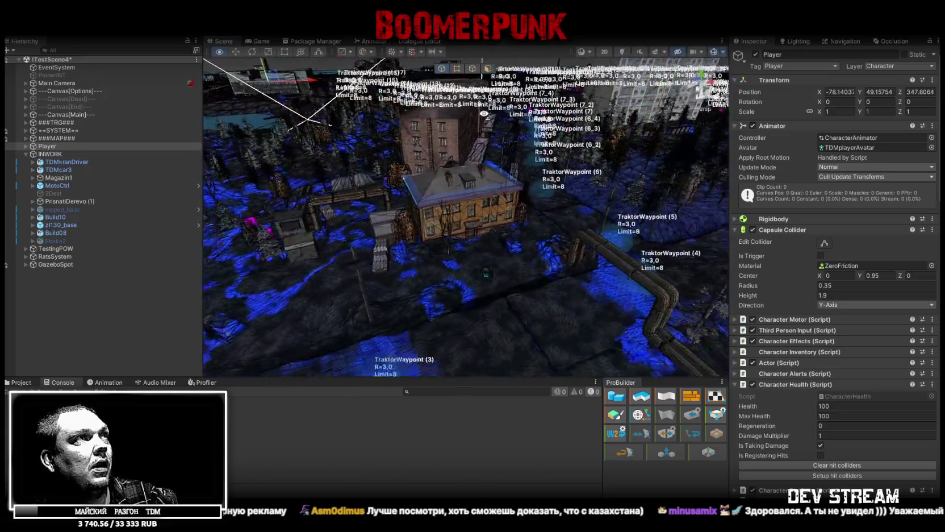
key("ctrl+alt+f")
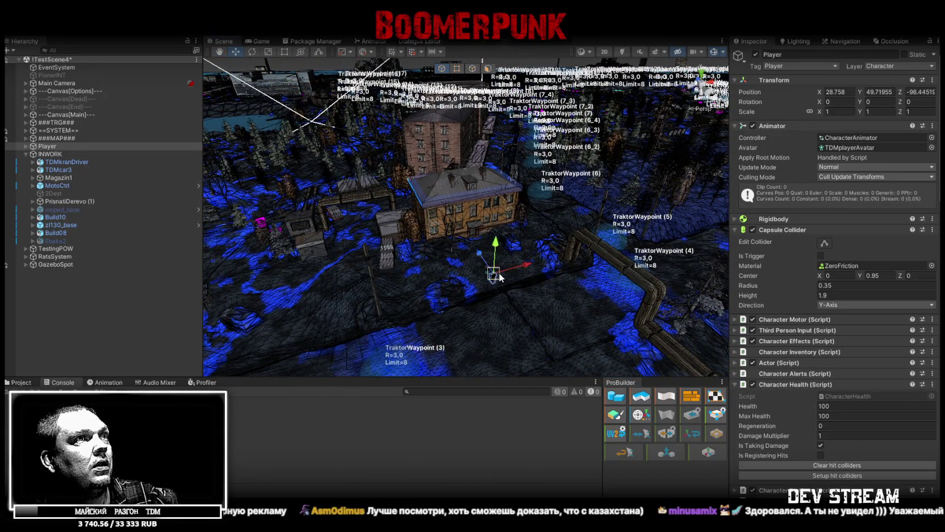
key("f")
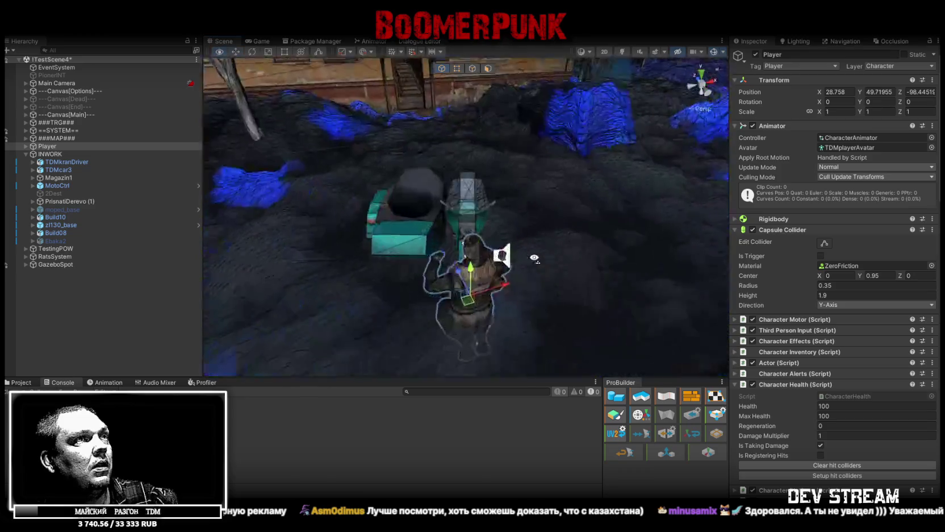
scroll(534, 258, "down", 3)
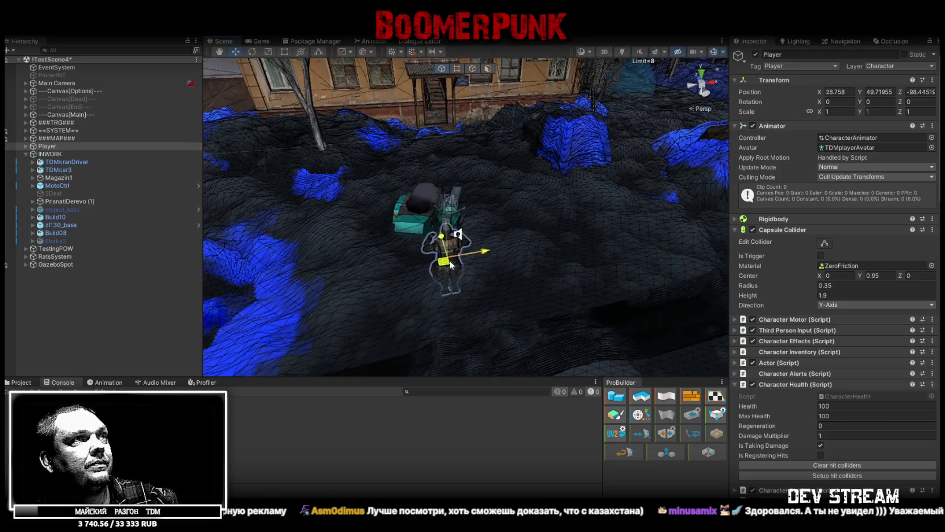
key("ctrl+alt+f")
key("f")
mouse_move(530, 225)
left_mouse_down()
mouse_move(397, 256)
mouse_move(614, 253)
left_mouse_up()
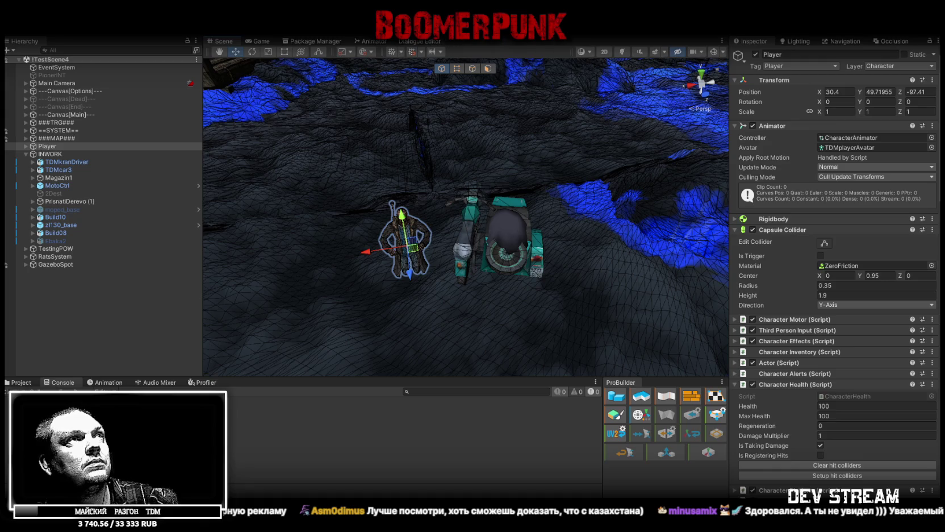
left_click(716, 52)
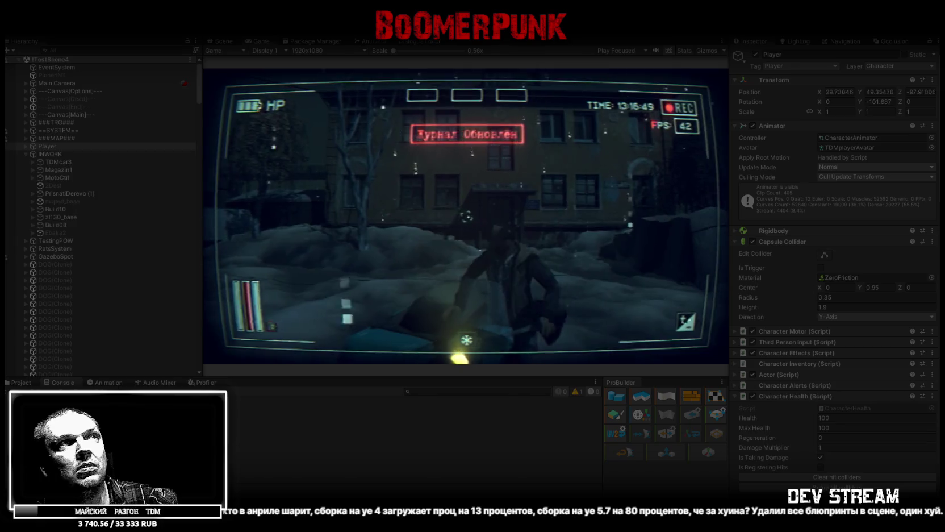
Step: In Play mode, equip the yellow helmet and gun from the bag, then view the tractor waypoints
key("Escape")
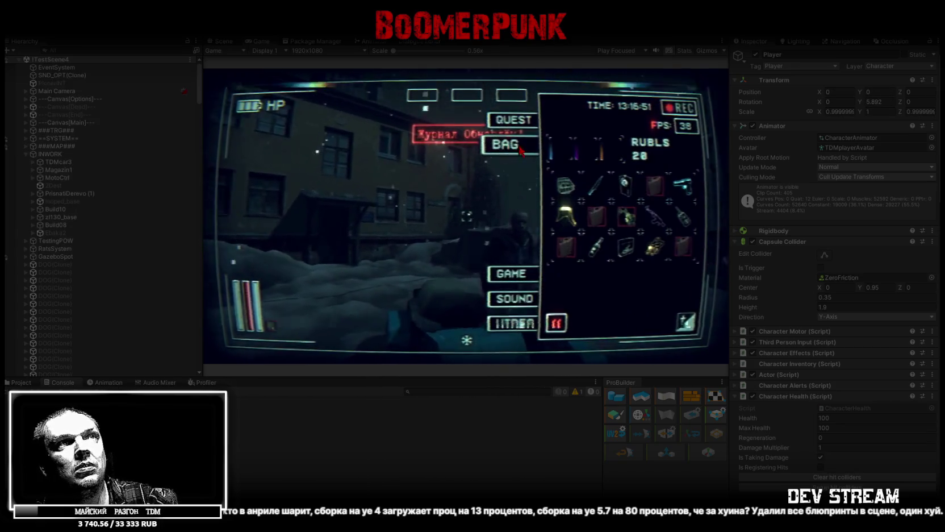
left_click(565, 216)
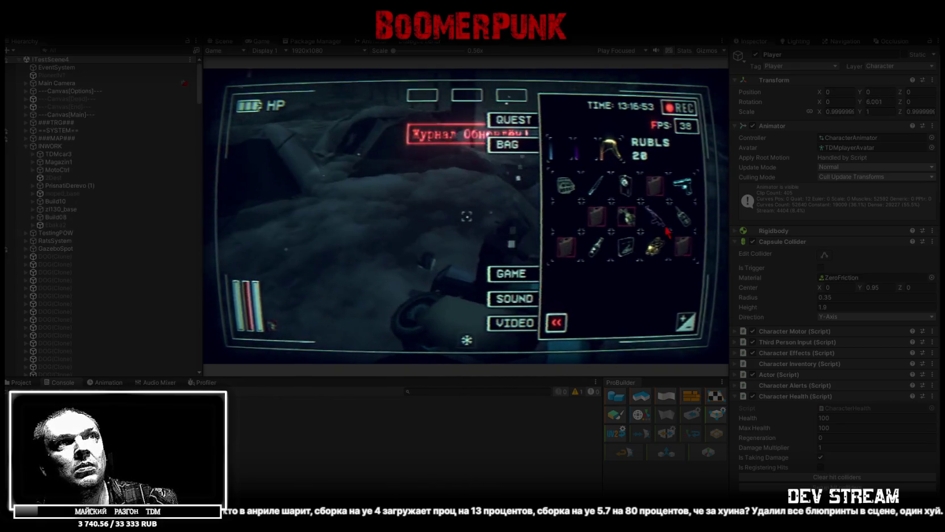
left_click(654, 216)
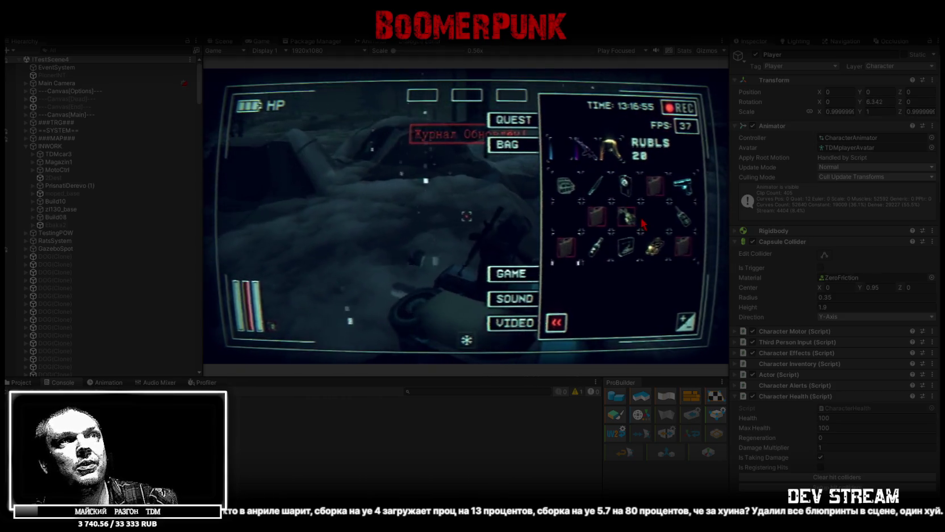
left_click(628, 217)
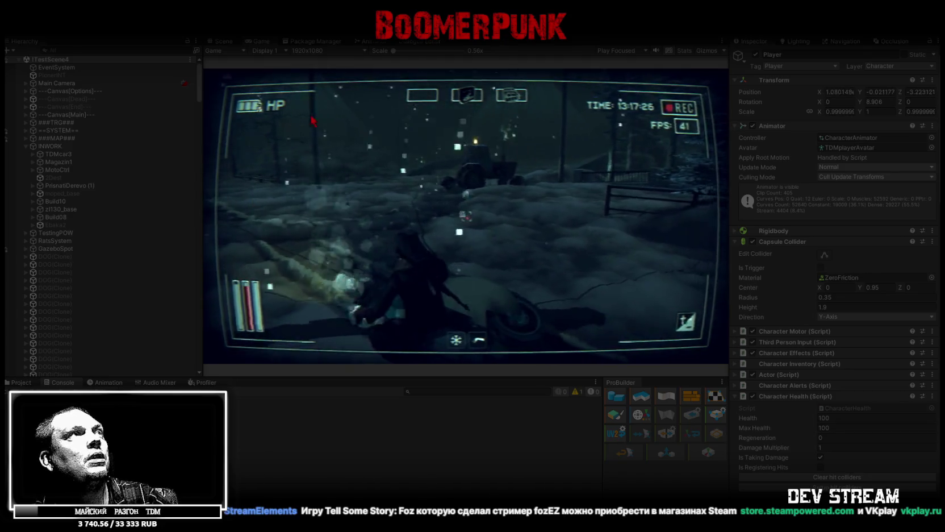
left_click(223, 40)
mouse_move(227, 131)
left_mouse_down()
mouse_move(442, 122)
mouse_move(449, 223)
mouse_move(549, 254)
left_mouse_up()
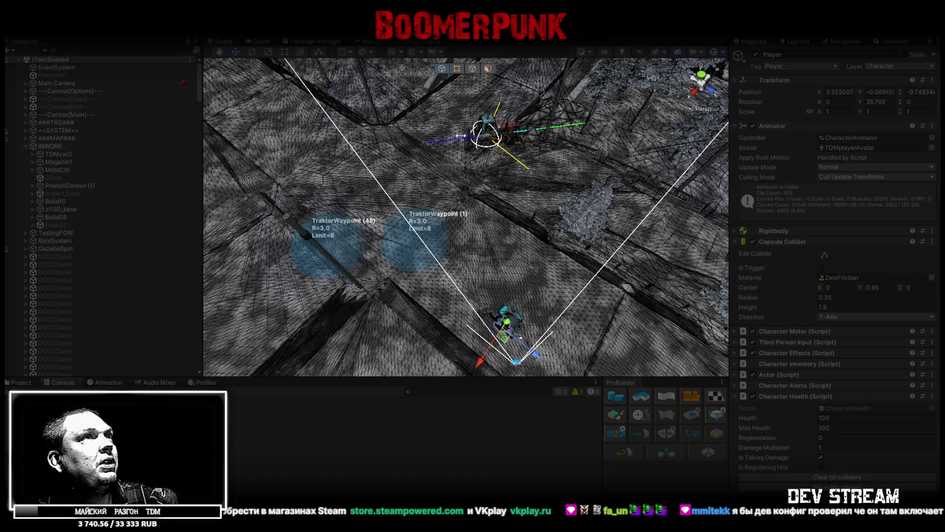
Step: Select the Traktor object to inspect its vehicle settings in the Inspector
left_click(489, 126)
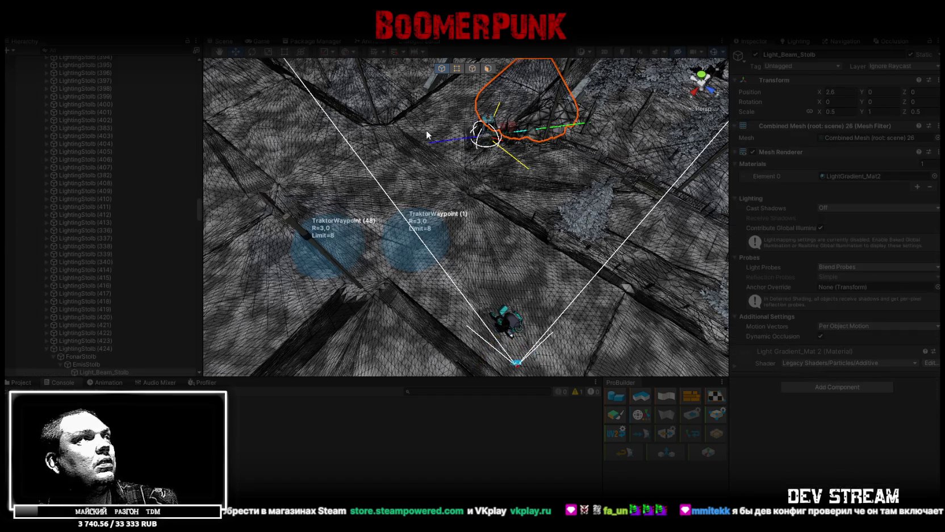
left_click(482, 138)
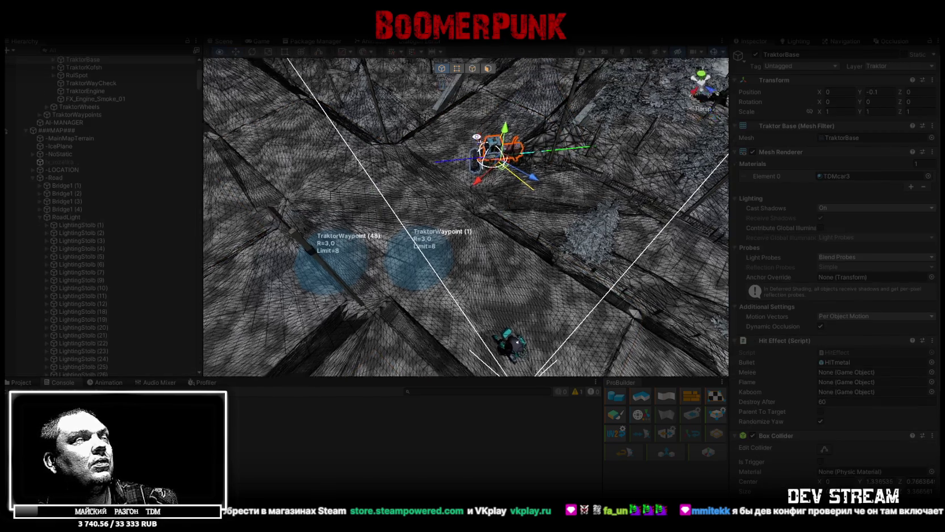
scroll(401, 137, "up", 3)
scroll(76, 183, "up", 5)
left_click(71, 199)
left_click(70, 193)
scroll(816, 337, "down", 5)
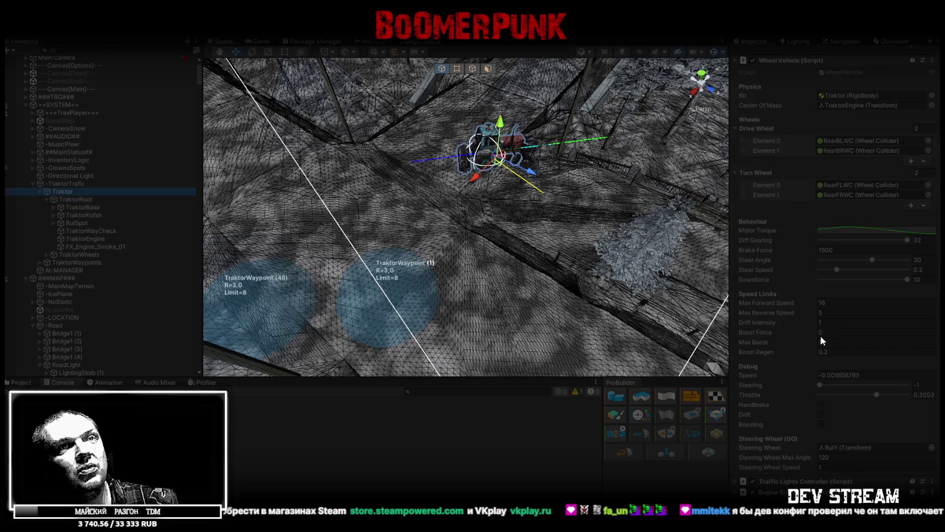
scroll(821, 335, "down", 10)
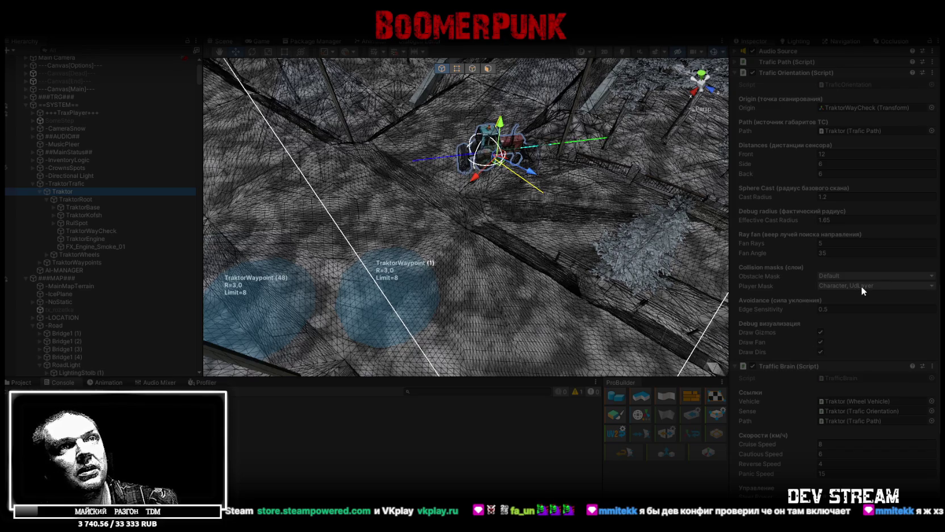
Step: Set Trafic Orientation Edge Sensitivity to 0.5, then change it to 1.25
type(".5")
key("Return")
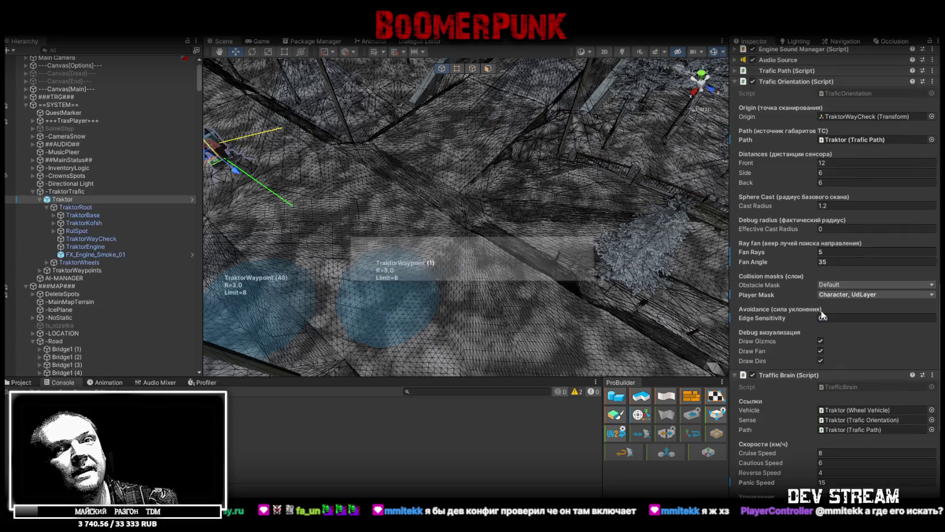
type("1.25")
key("Return")
mouse_move(489, 256)
left_mouse_down()
mouse_move(443, 254)
mouse_move(617, 257)
left_mouse_up()
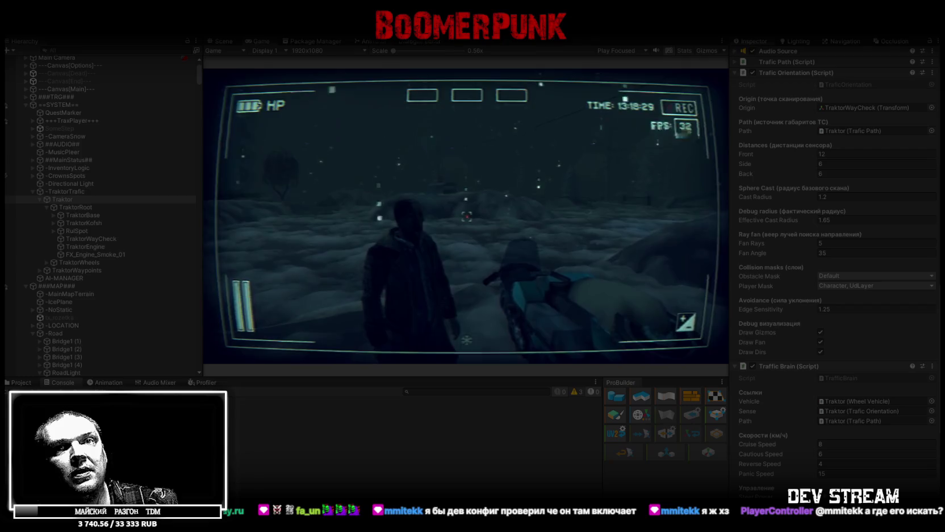
Step: Switch back to the Scene view and orbit in low behind the running tractor
left_click(223, 41)
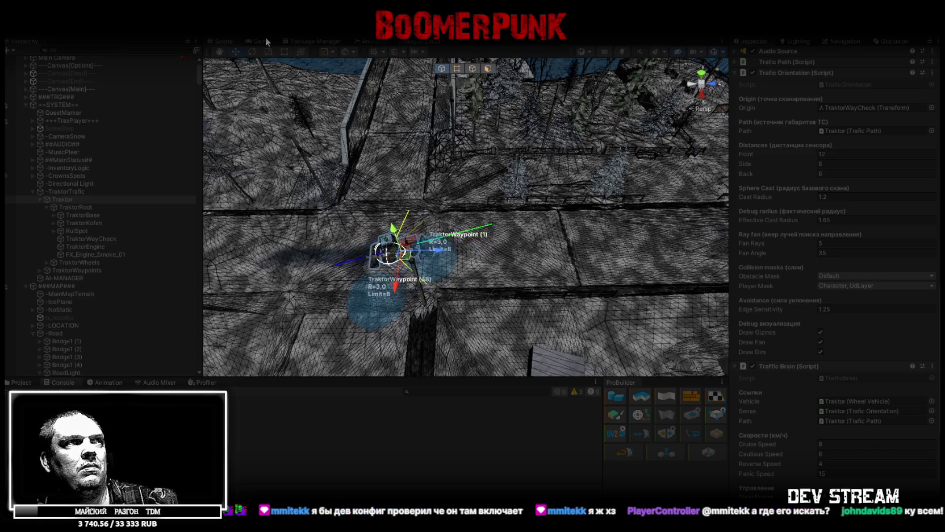
left_click_drag(398, 193, 409, 191)
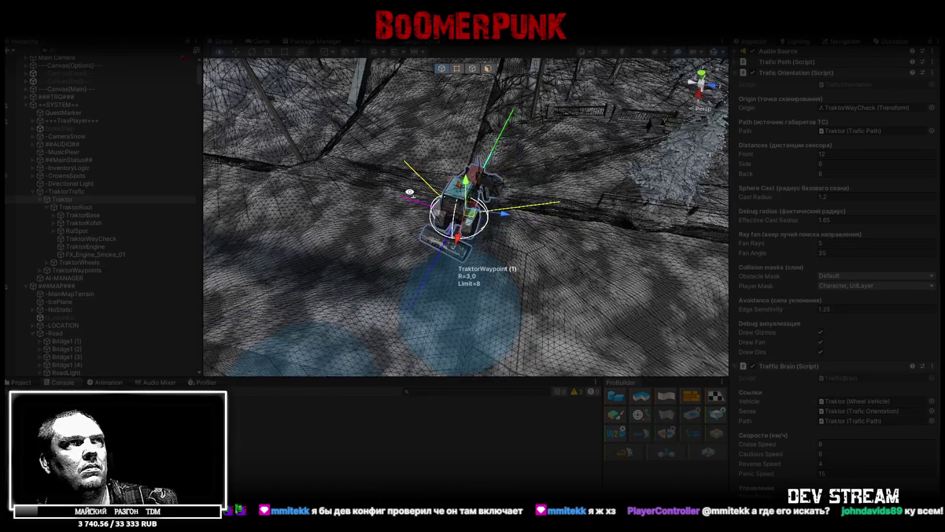
left_click_drag(410, 191, 411, 150)
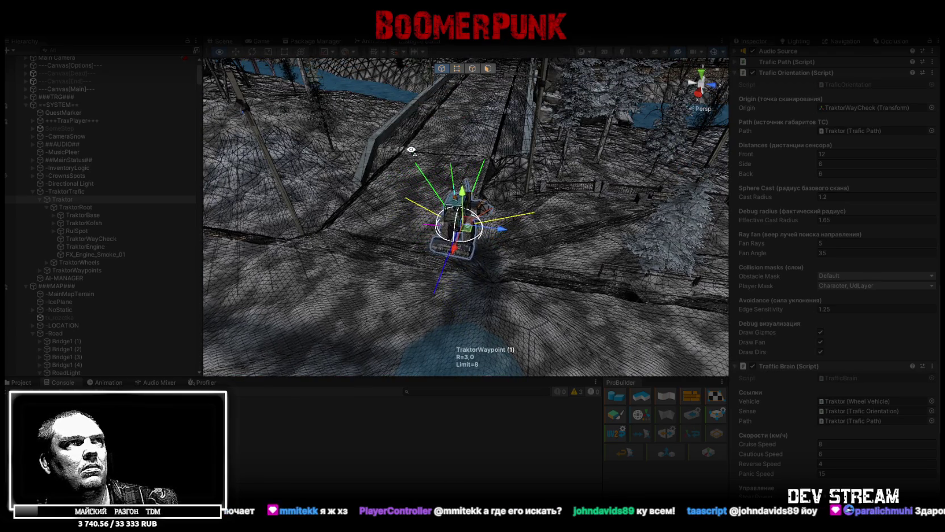
left_click_drag(411, 150, 411, 159)
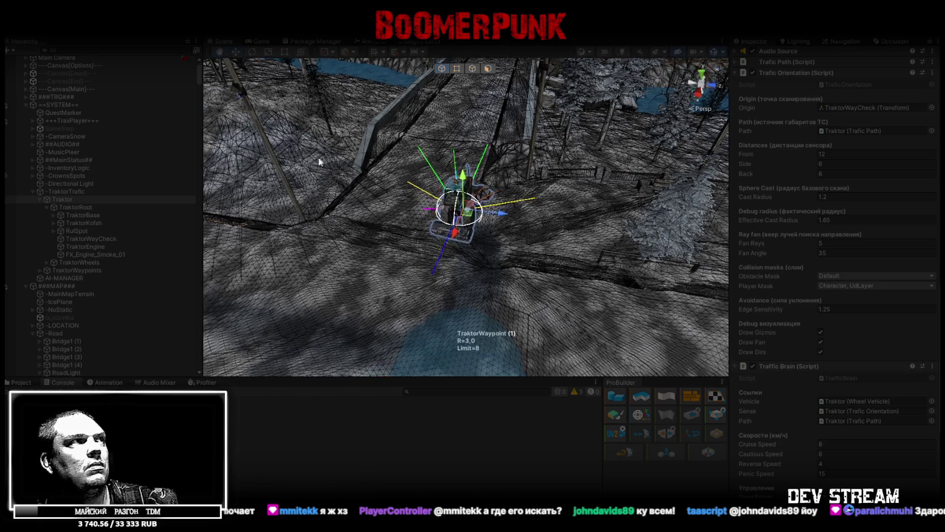
Step: Expand the Trafic Path component's 60-waypoint list, then select TraktorWaypoint (1) in the scene
scroll(853, 343, "down", 2)
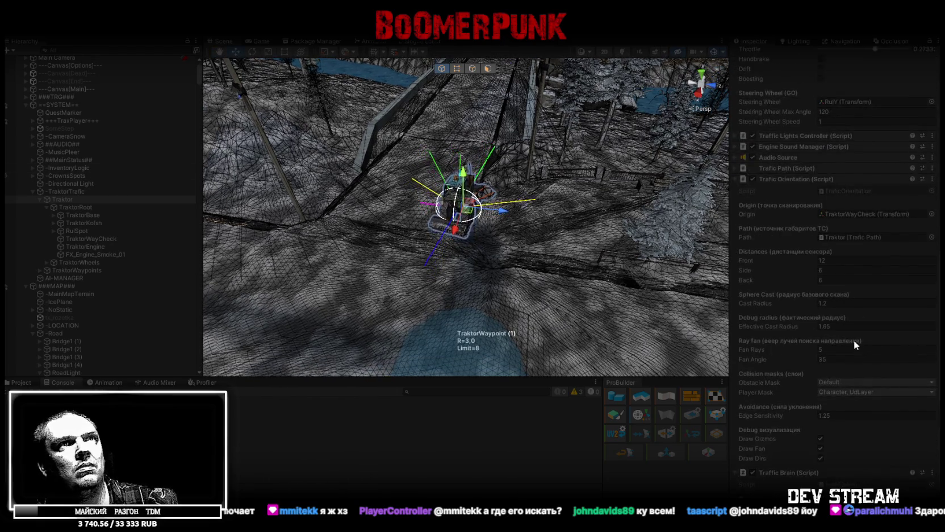
scroll(831, 310, "down", 8)
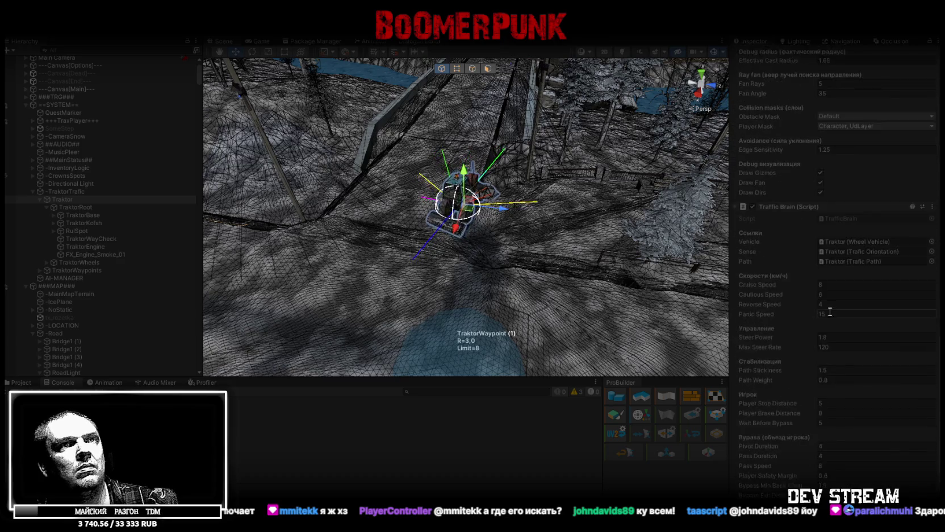
scroll(822, 348, "up", 16)
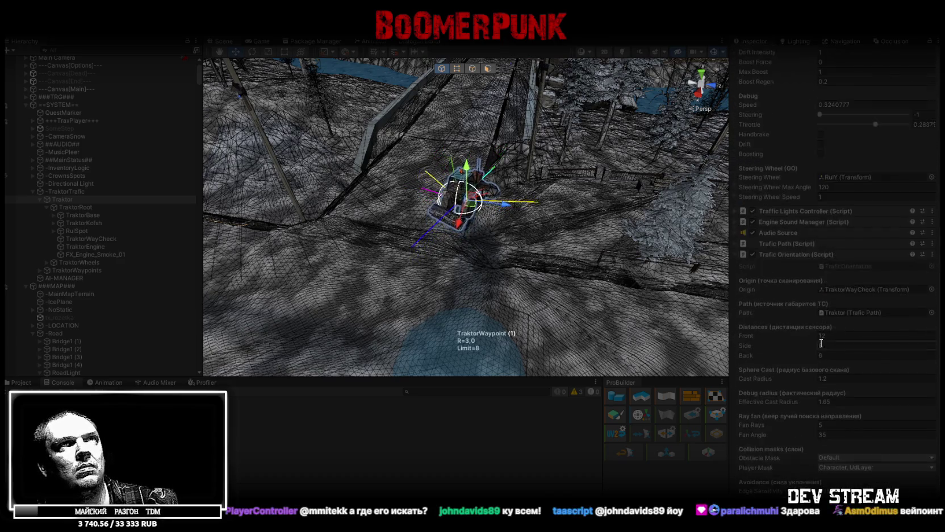
left_click(737, 244)
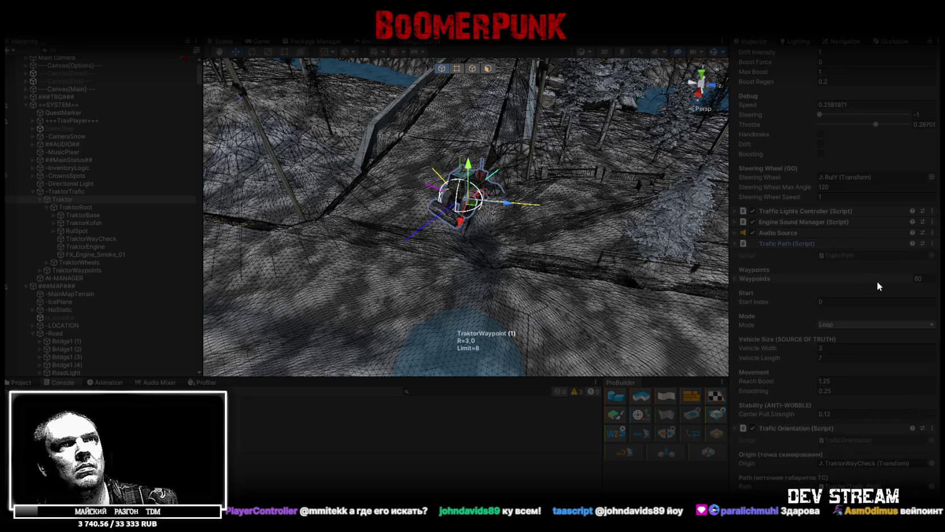
left_click(736, 278)
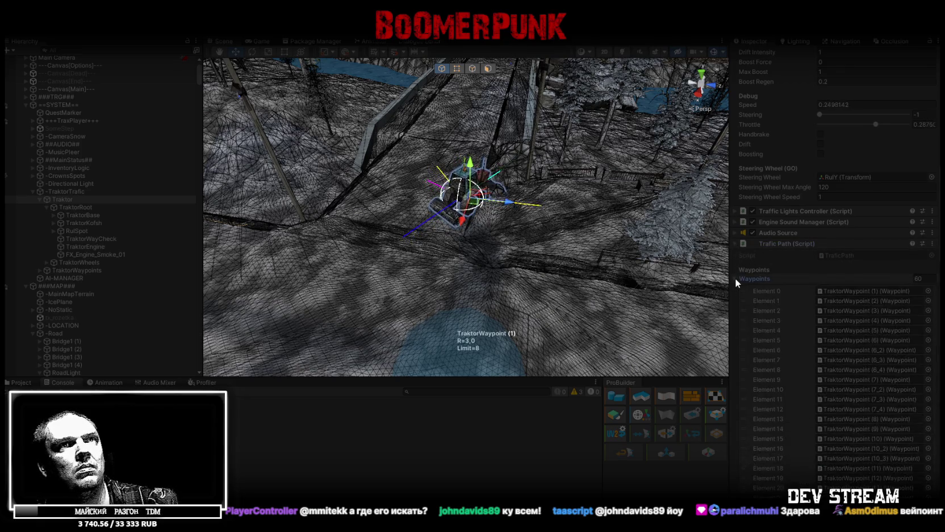
mouse_move(623, 247)
left_mouse_down()
mouse_move(621, 232)
mouse_move(659, 268)
mouse_move(601, 247)
mouse_move(682, 239)
mouse_move(579, 241)
mouse_move(700, 234)
mouse_move(670, 224)
left_mouse_up()
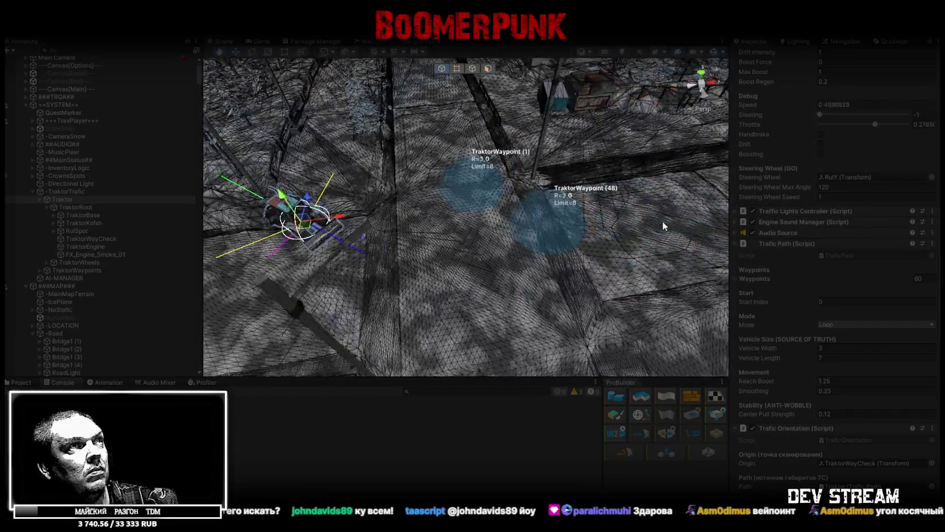
left_click(480, 182)
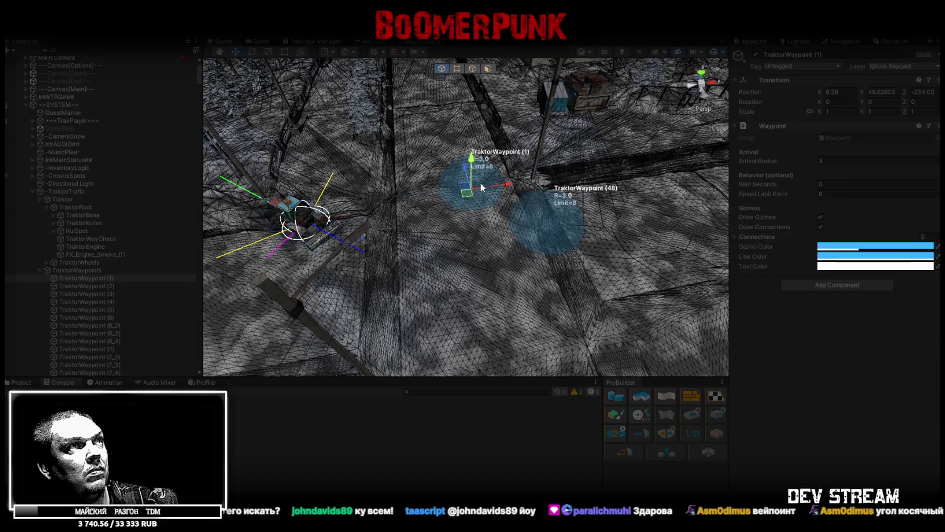
Step: Stop the play test with Ctrl+P and clear the Console errors
mouse_move(674, 156)
left_mouse_down()
mouse_move(550, 165)
mouse_move(570, 178)
left_mouse_up()
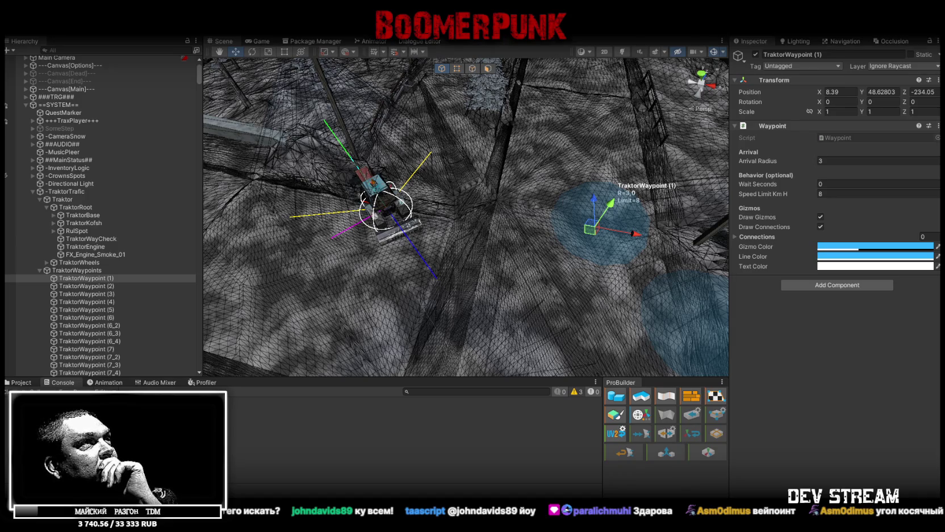
key("ctrl+p")
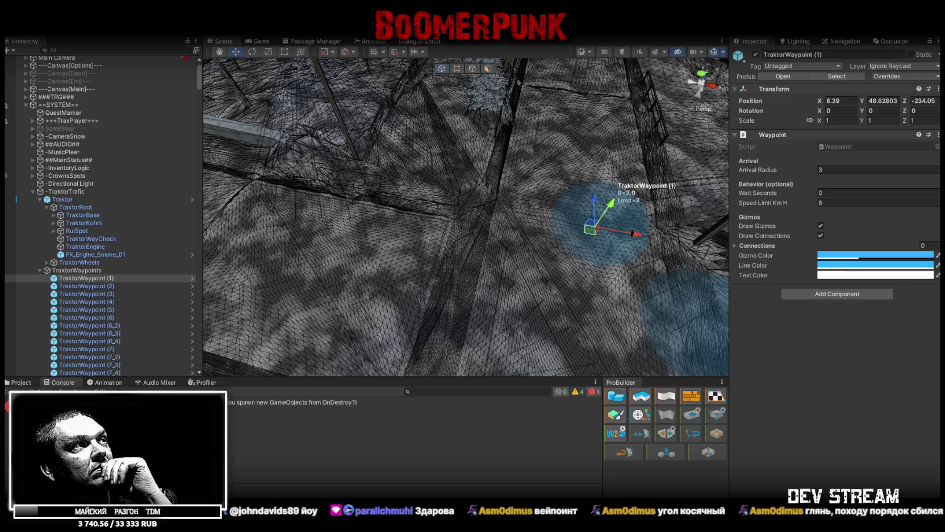
left_click(18, 391)
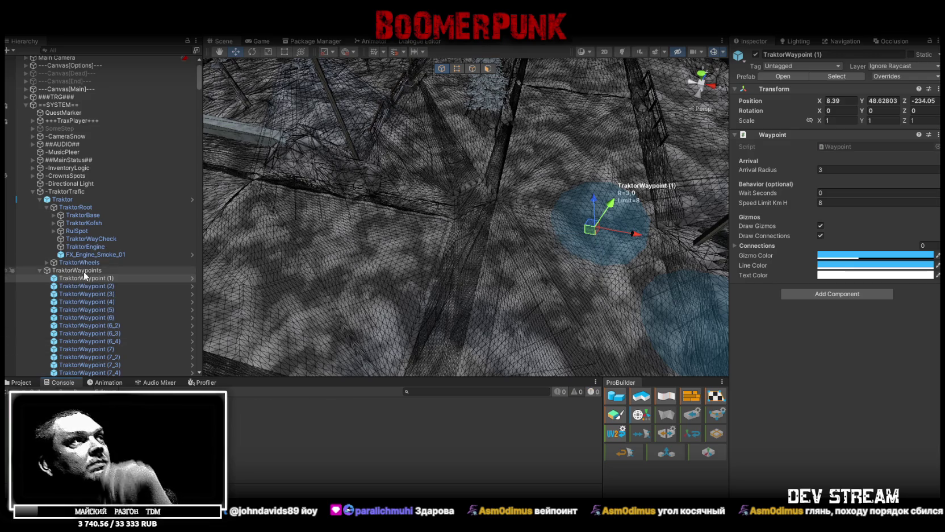
mouse_move(359, 196)
left_mouse_down()
mouse_move(543, 235)
mouse_move(855, 225)
mouse_move(836, 169)
mouse_move(726, 126)
mouse_move(705, 77)
mouse_move(482, 109)
mouse_move(669, 129)
left_mouse_up()
scroll(726, 126, "up", 5)
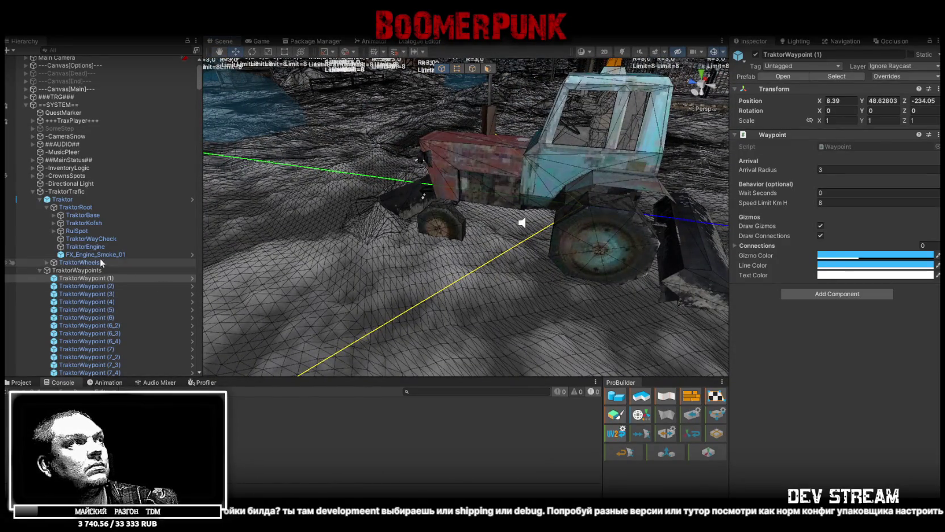
Step: Set the TraktorWayCheck sensor's Transform Position Y to 0.5
left_click(75, 239)
left_click(877, 91)
type("0.5")
key("Return")
mouse_move(565, 149)
left_mouse_down()
mouse_move(428, 113)
mouse_move(528, 103)
left_mouse_up()
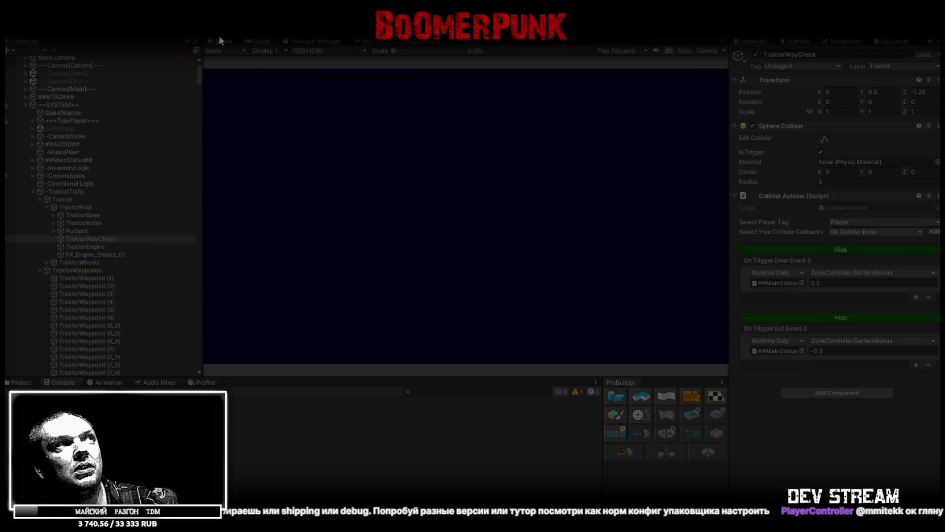
left_click(223, 41)
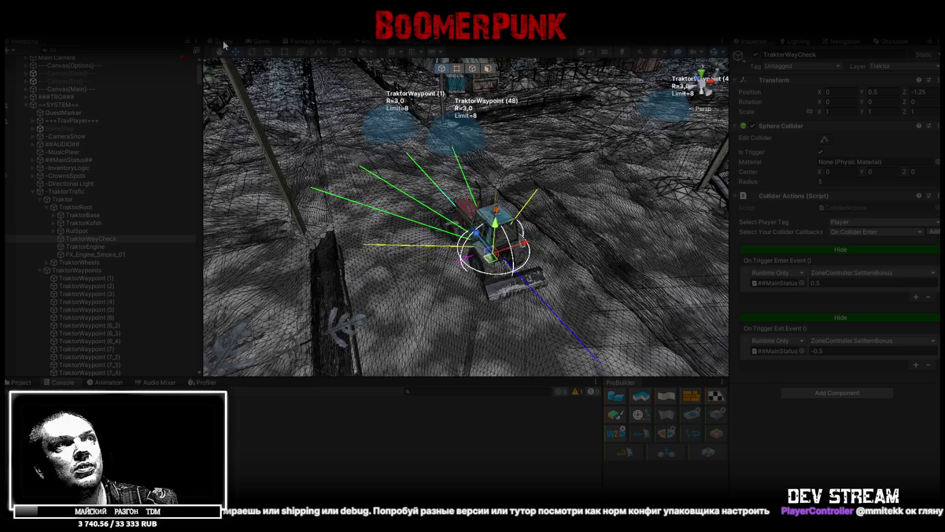
left_click_drag(484, 156, 436, 188)
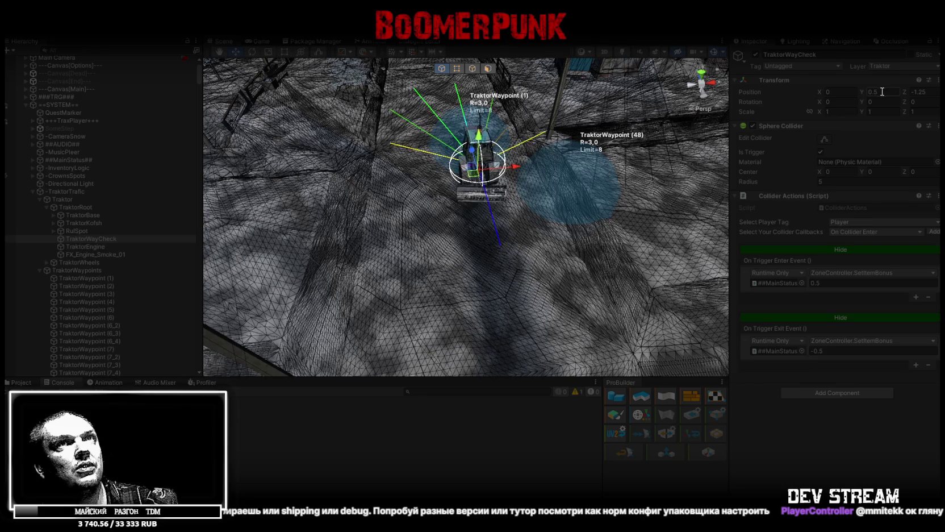
mouse_move(654, 187)
left_mouse_down()
mouse_move(706, 135)
mouse_move(659, 197)
left_mouse_up()
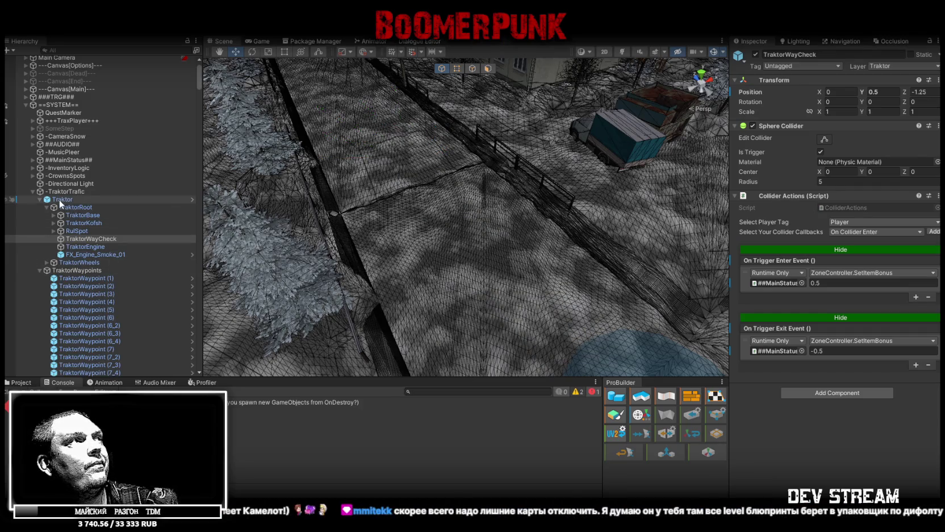
mouse_move(376, 279)
left_mouse_down()
mouse_move(288, 197)
mouse_move(294, 190)
mouse_move(321, 171)
mouse_move(428, 231)
mouse_move(366, 269)
left_mouse_up()
left_click(366, 270)
Step: Add a Cube under INWORK and move it beside the MotoCtrl motorcycle
scroll(106, 286, "down", 5)
right_click(48, 262)
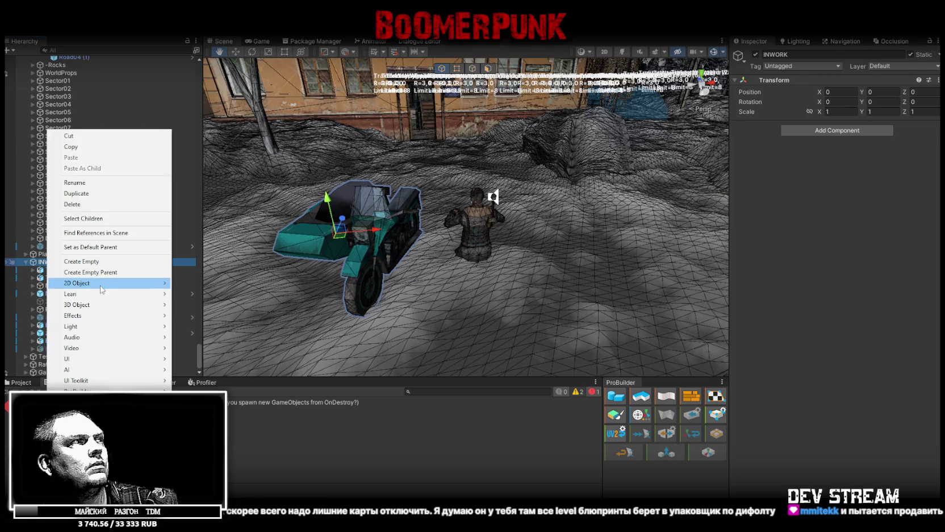
mouse_move(147, 307)
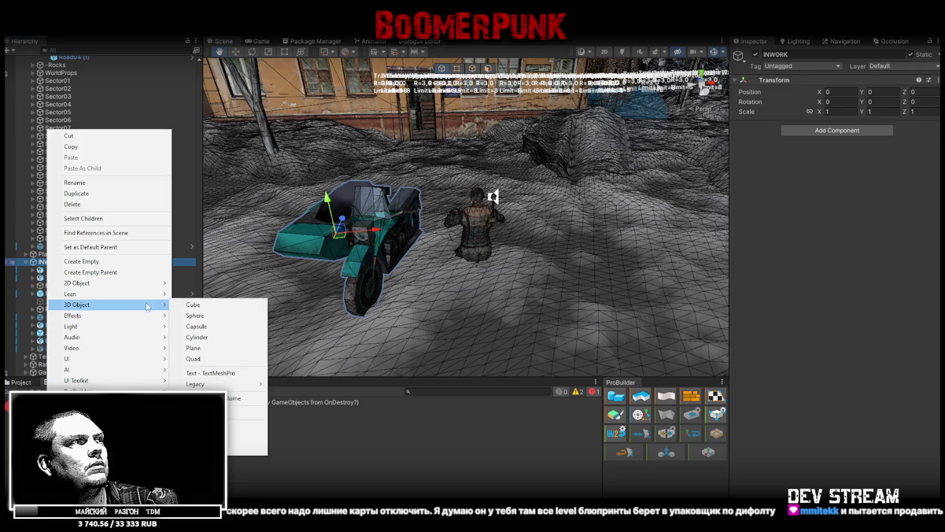
left_click(193, 305)
key("f")
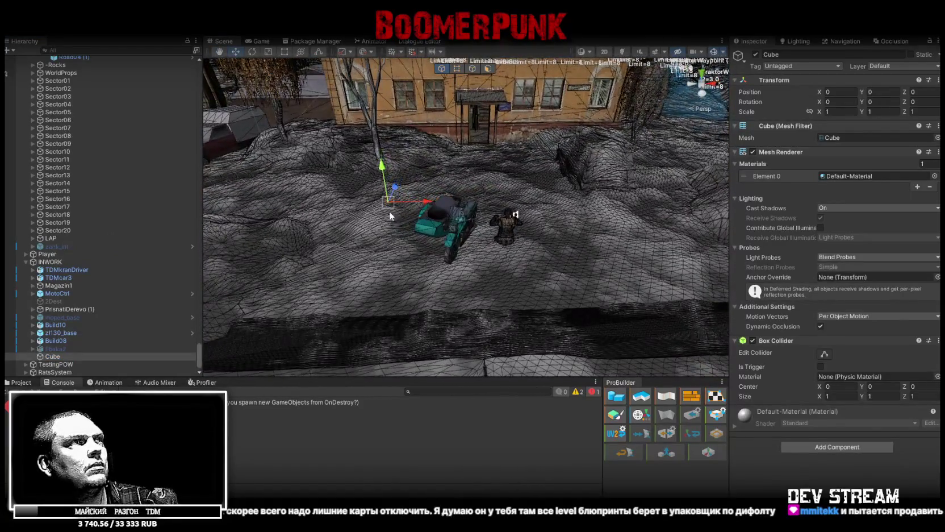
mouse_move(391, 212)
left_mouse_down()
mouse_move(440, 224)
mouse_move(435, 230)
left_mouse_up()
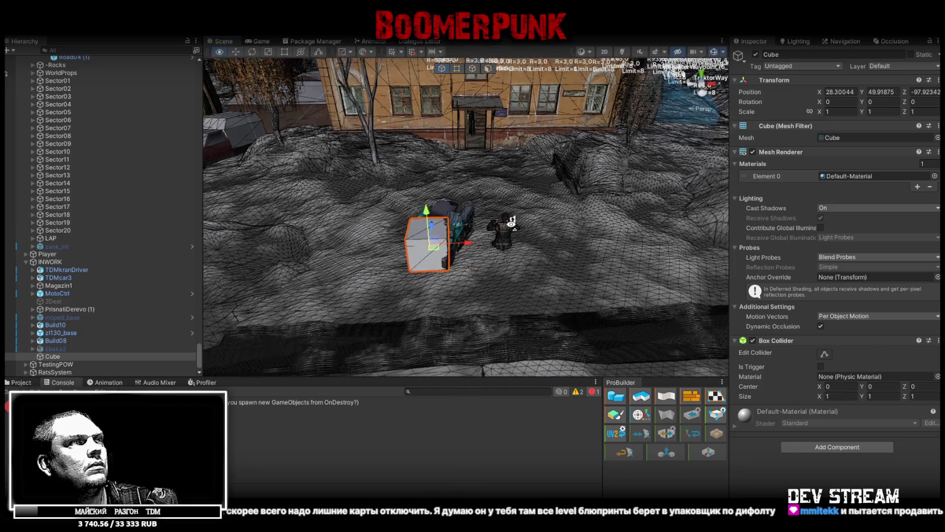
left_click_drag(470, 203, 396, 172)
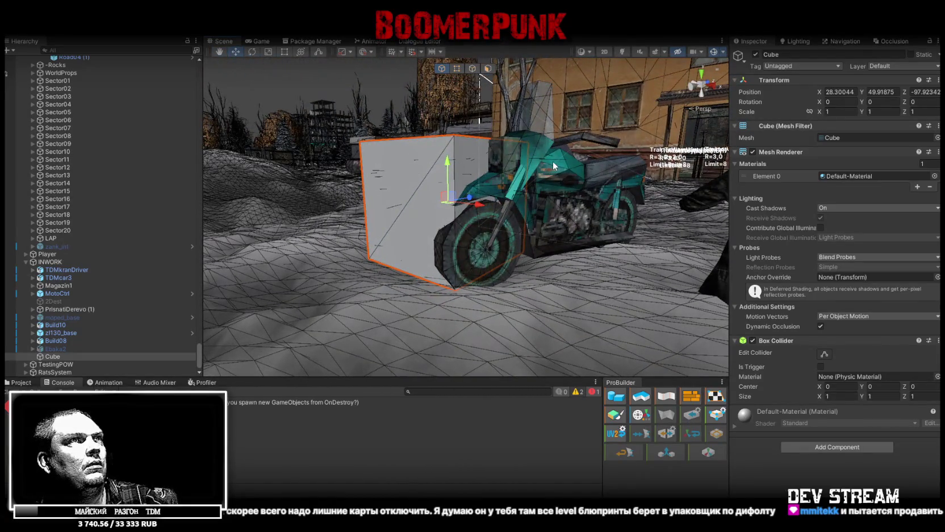
Step: Inspect the bike's UrodBase, UrodRB and UrodBody children, then reselect the MotoCtrl root
left_click(534, 148)
left_click(534, 148)
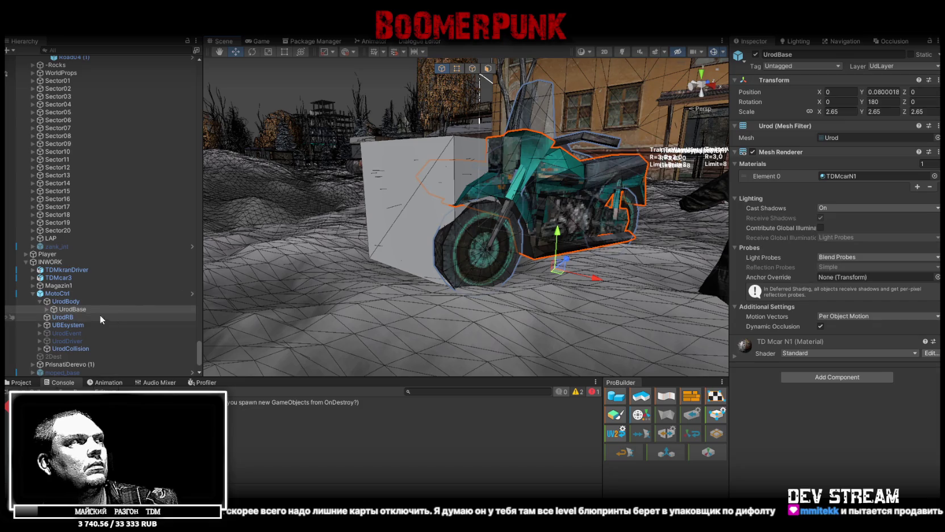
left_click(46, 309)
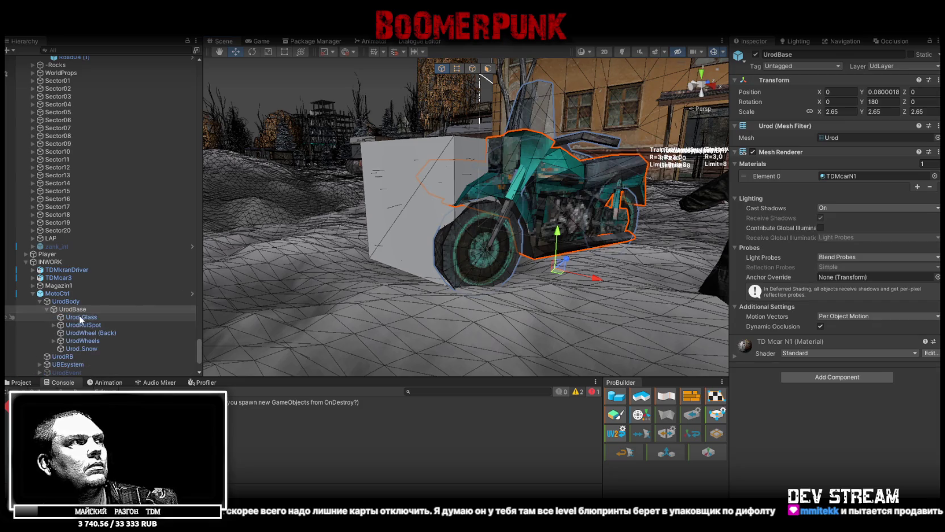
left_click(68, 357)
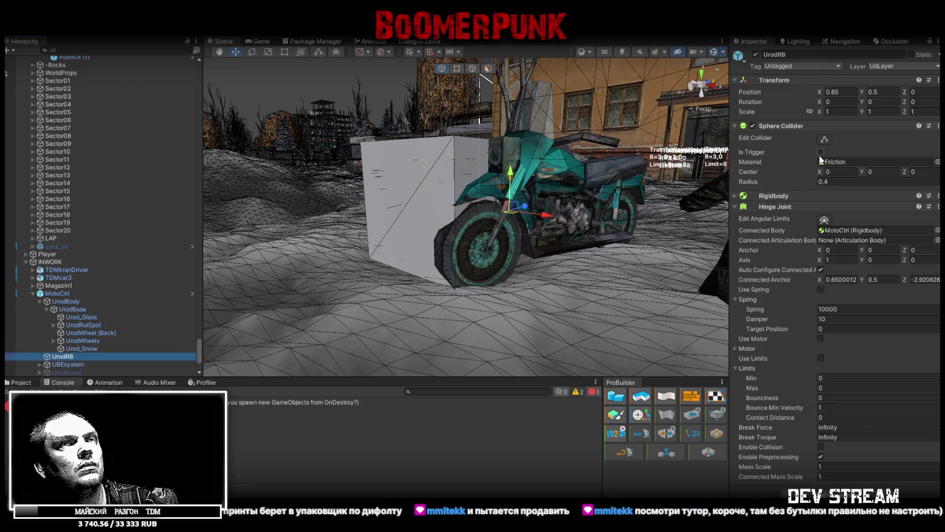
left_click(67, 301)
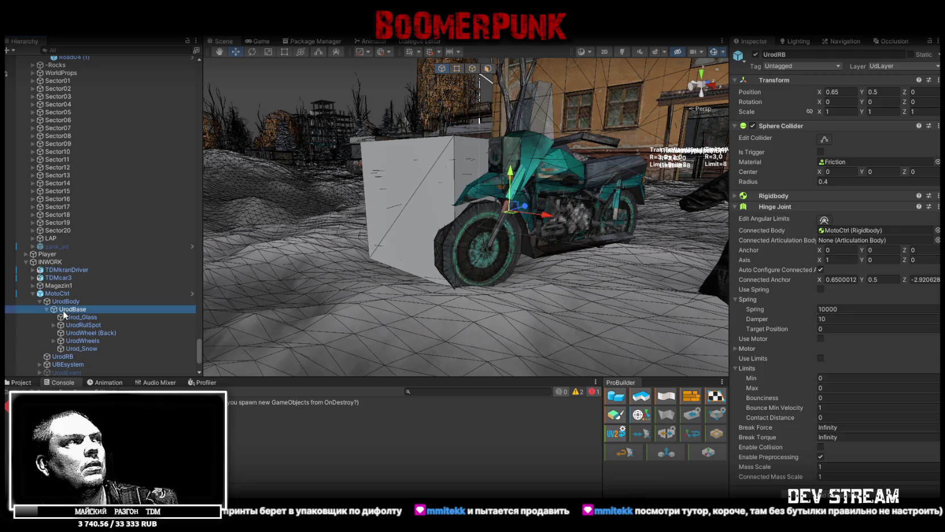
left_click(63, 294)
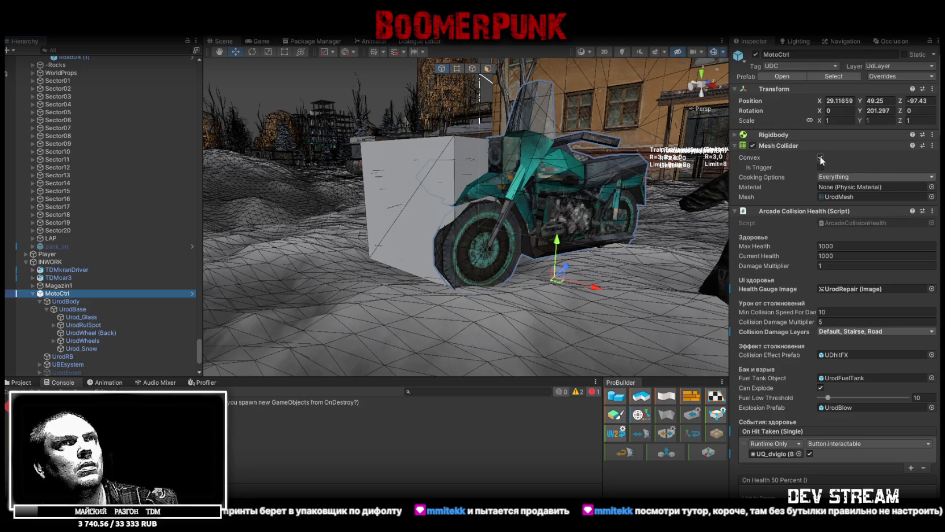
mouse_move(571, 164)
left_mouse_down()
mouse_move(614, 269)
mouse_move(596, 266)
left_mouse_up()
scroll(852, 272, "down", 5)
scroll(859, 281, "up", 5)
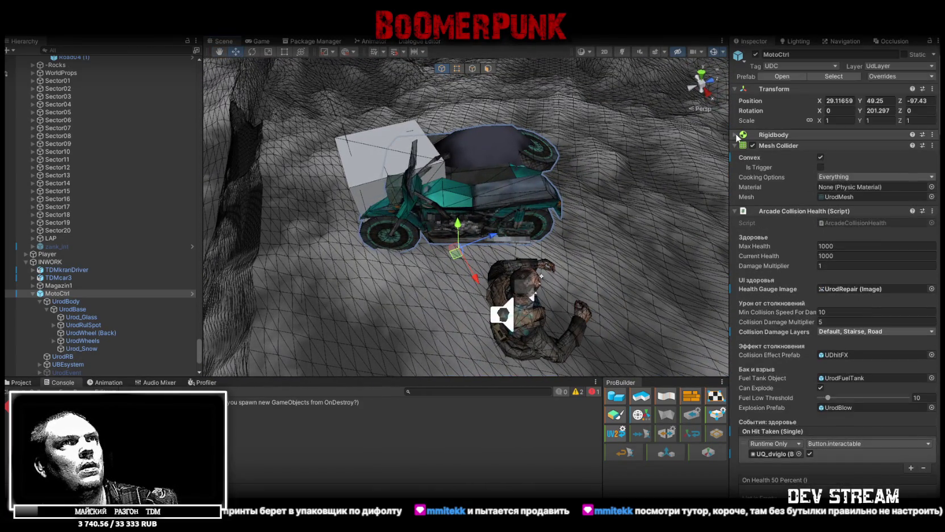
Step: Open the Scene view's Gizmos dropdown and scroll through its component list
left_click(722, 52)
scroll(760, 303, "down", 10)
scroll(765, 294, "down", 10)
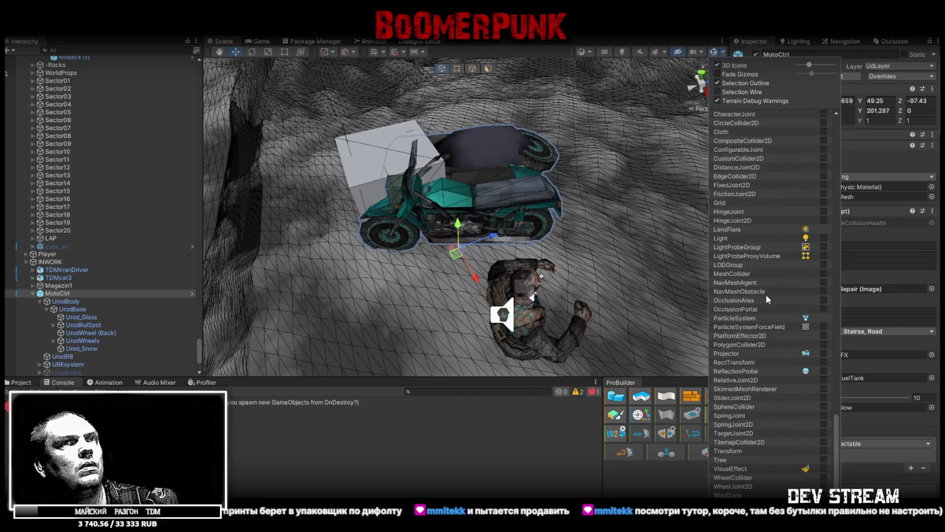
scroll(812, 443, "up", 10)
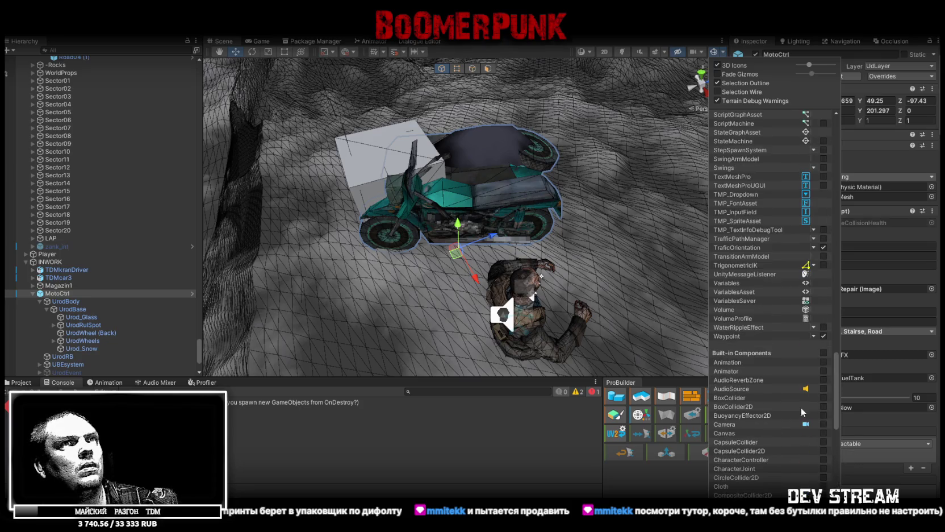
Step: Toggle Built-in Components gizmos on and off to check the collider, then delete the reference cube
left_click(824, 353)
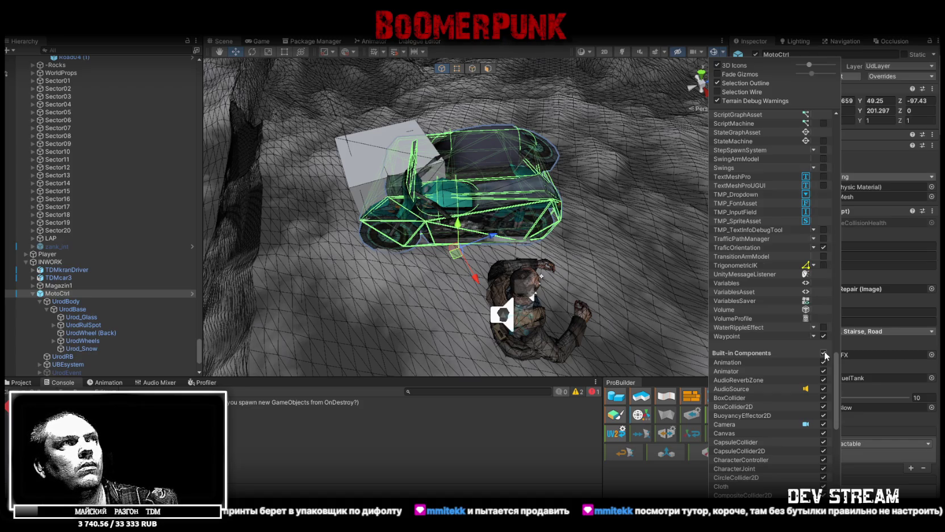
left_click(824, 354)
left_click_drag(511, 239, 537, 247)
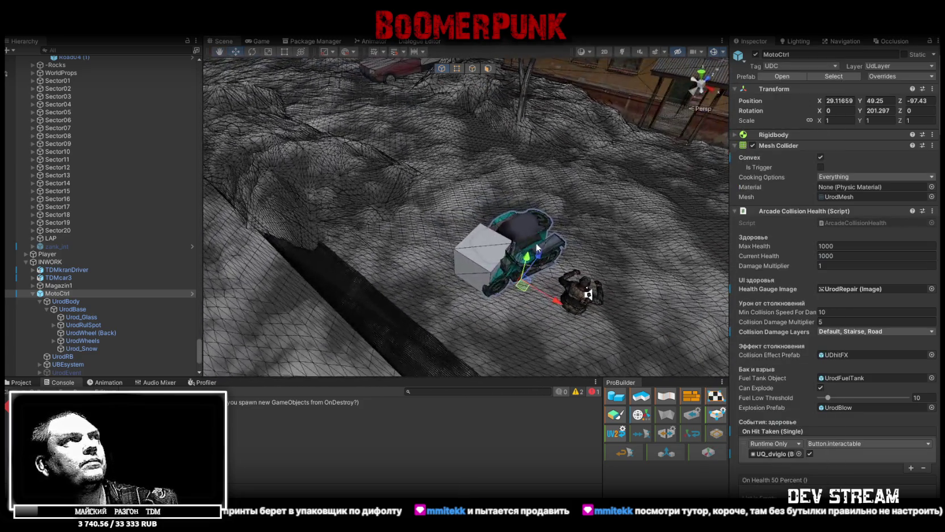
left_click(465, 253)
key("Delete")
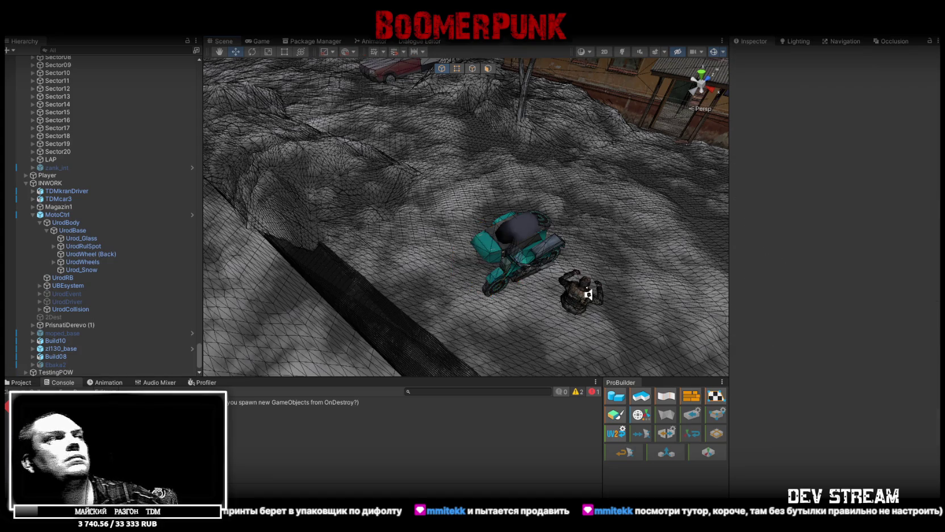
Step: Switch the Scene view from wireframe to Shaded and enter Play mode to test the game
mouse_move(588, 294)
left_mouse_down()
mouse_move(542, 184)
mouse_move(517, 190)
mouse_move(530, 189)
mouse_move(494, 166)
left_mouse_up()
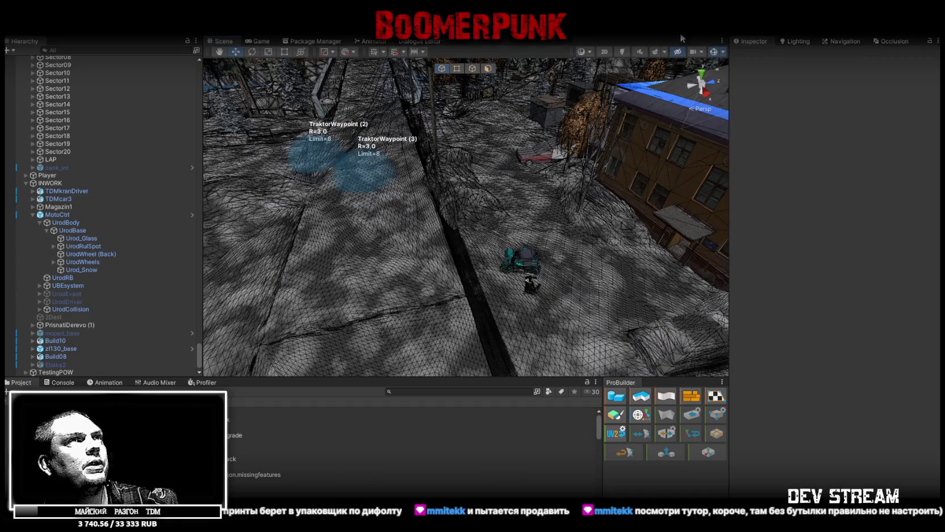
left_click(589, 53)
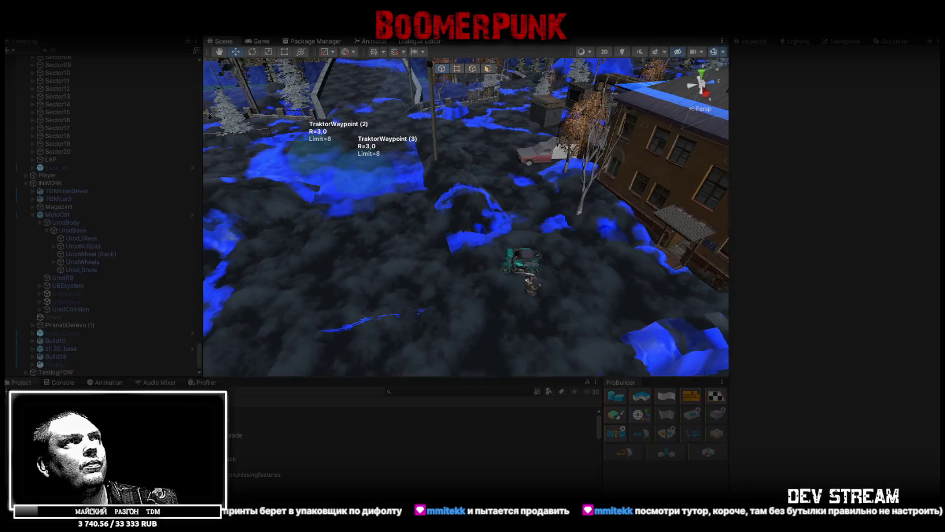
left_click(624, 380)
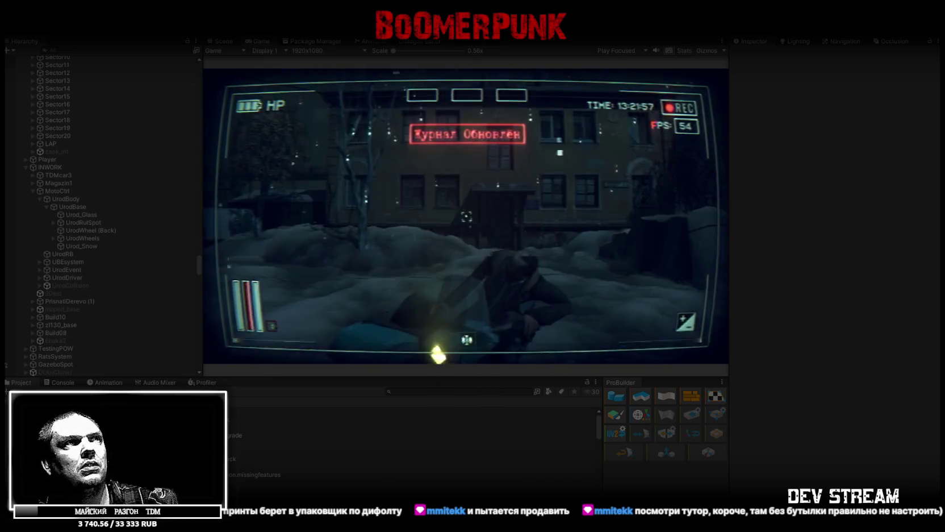
Step: Equip the yellow helmet and use the green item from the bag, then return to the Scene view
key("Tab")
left_click(514, 145)
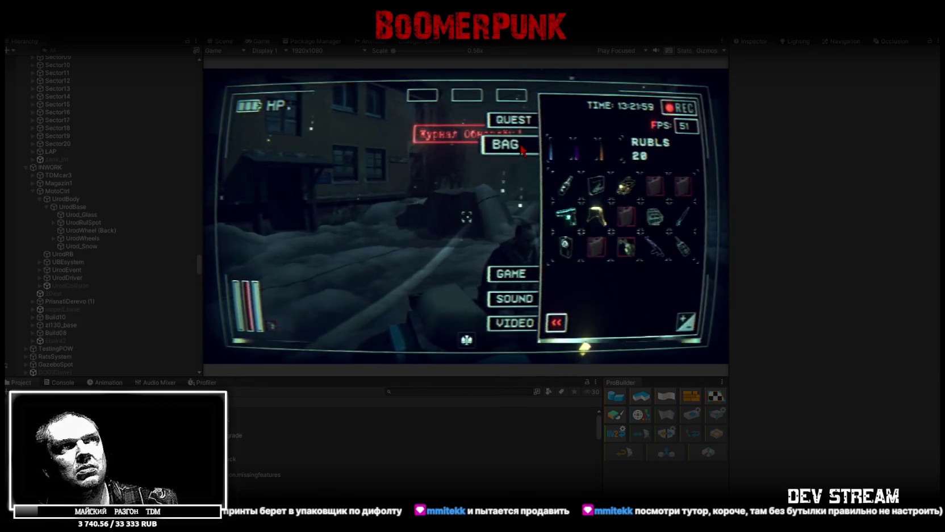
left_click(597, 214)
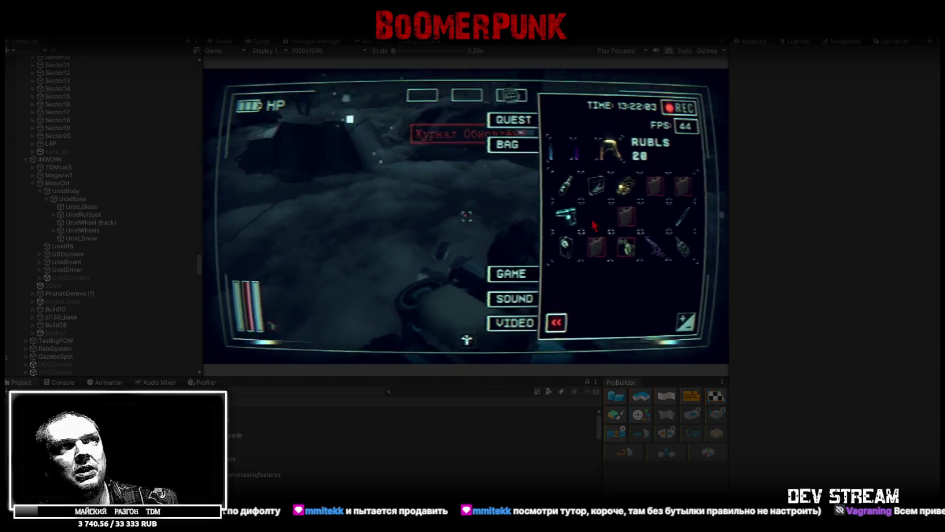
left_click(626, 246)
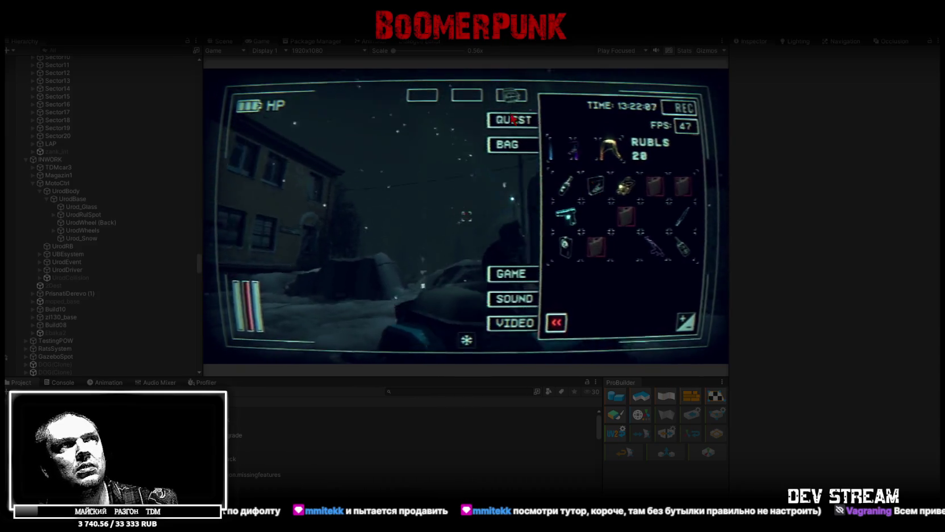
key("Tab")
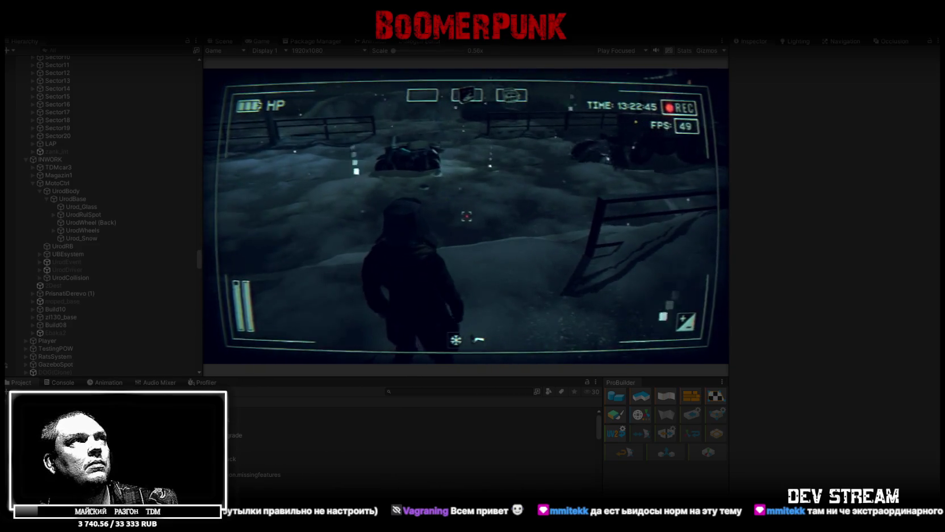
left_click(221, 41)
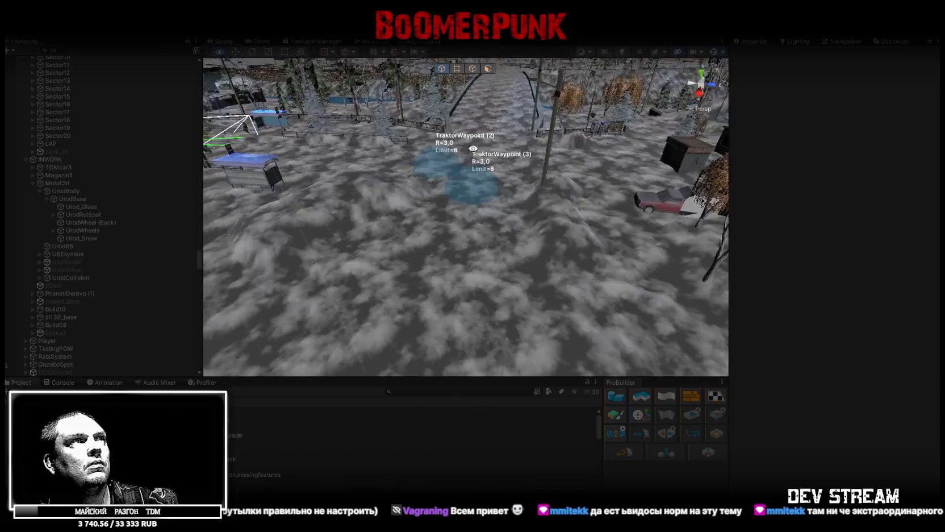
Step: Fly the Scene view close to the Traktor as it drives up to the MotoCtrl sidecar bike
key("w")
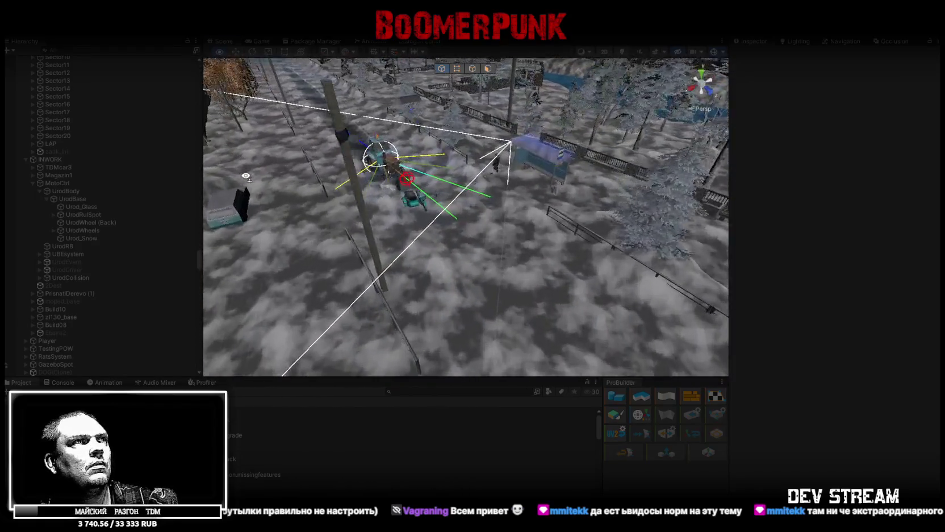
key("w")
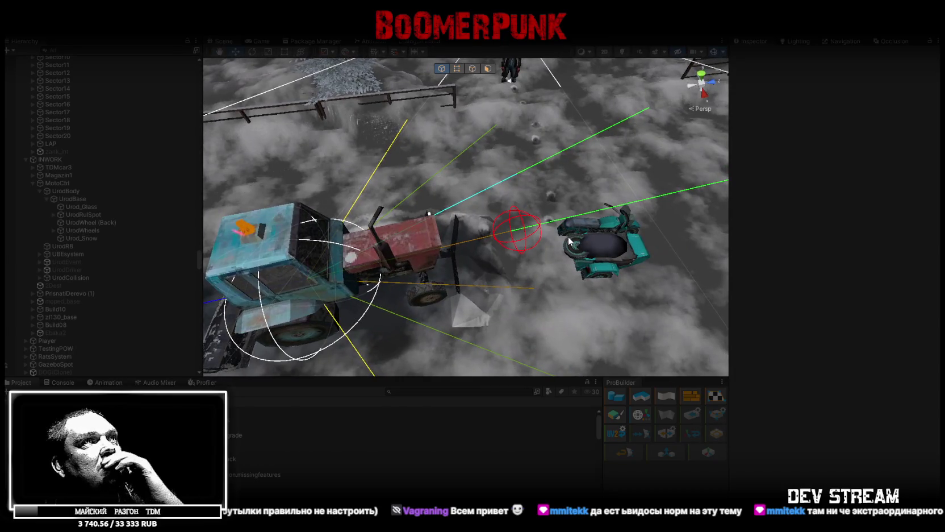
key("s")
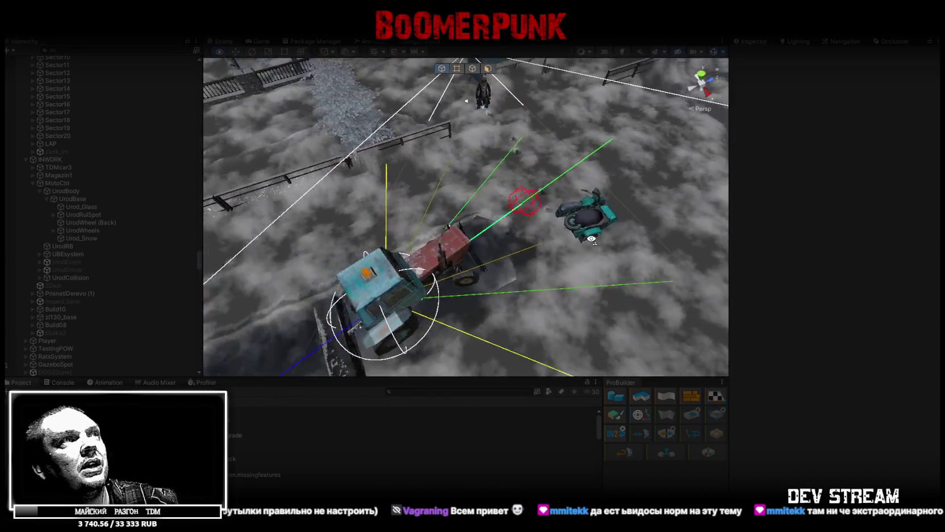
key("w")
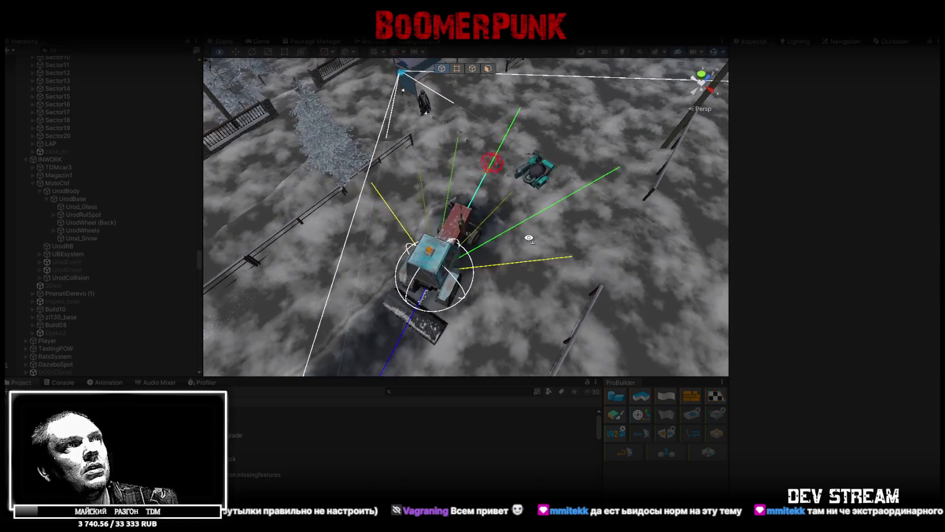
key("w")
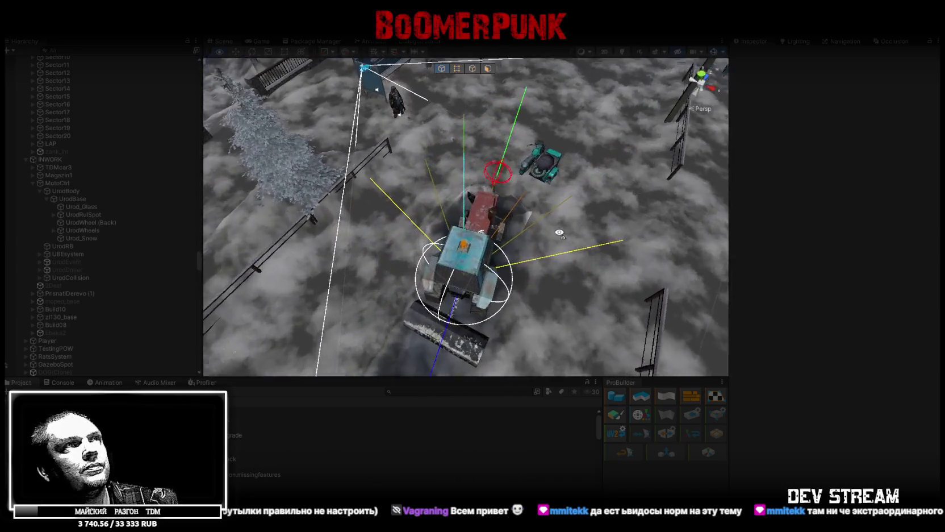
key("w")
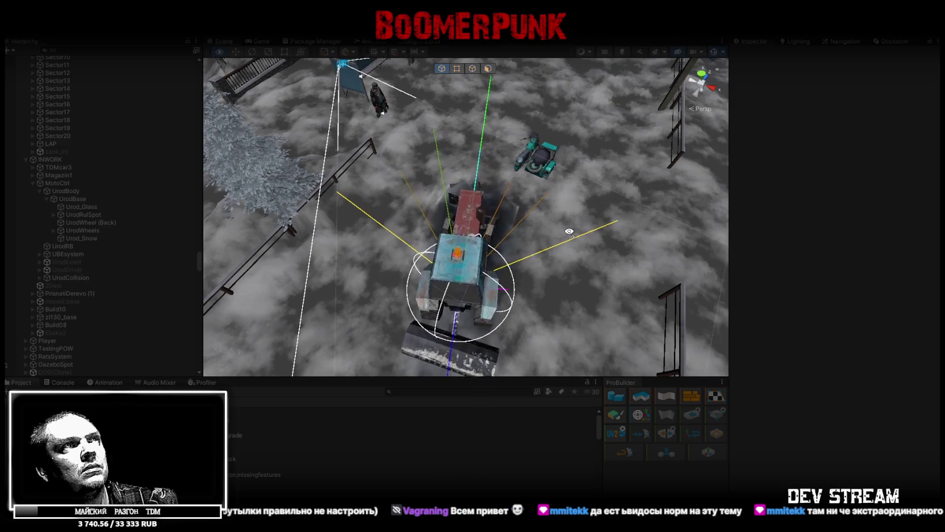
mouse_move(568, 231)
left_mouse_down()
mouse_move(144, 288)
mouse_move(245, 262)
left_mouse_up()
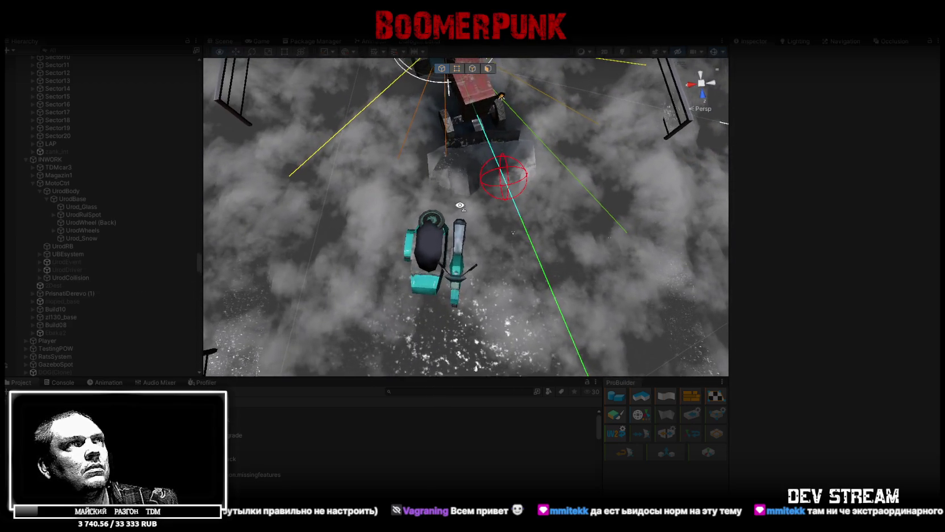
scroll(458, 208, "down", 5)
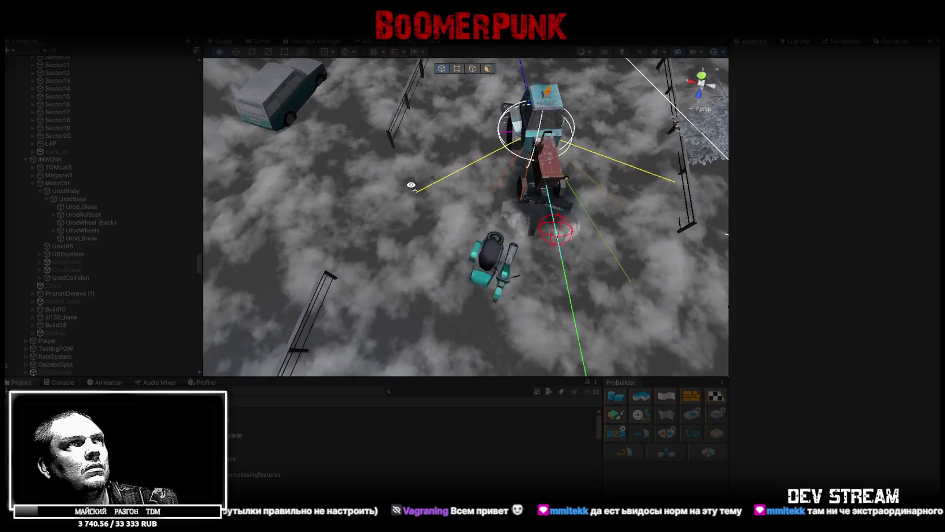
Step: Select Traktor under TraktorTrafic to inspect its Transform, Simple Health and Wheel Vehicle settings
scroll(37, 174, "down", 2)
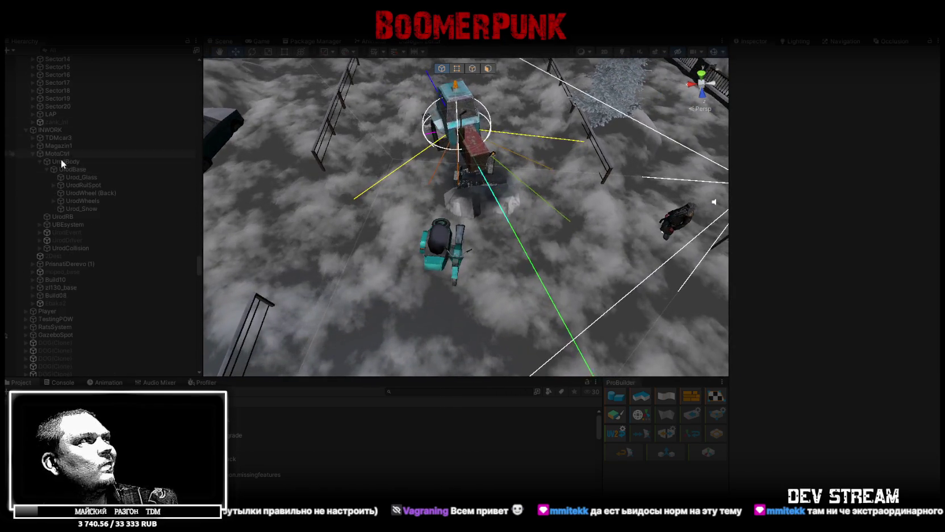
scroll(63, 152, "down", 10)
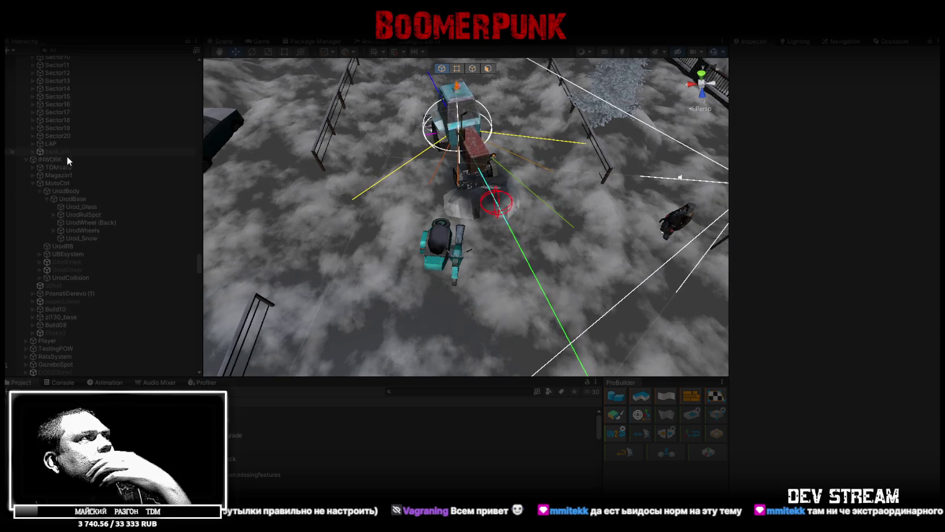
scroll(67, 152, "down", 10)
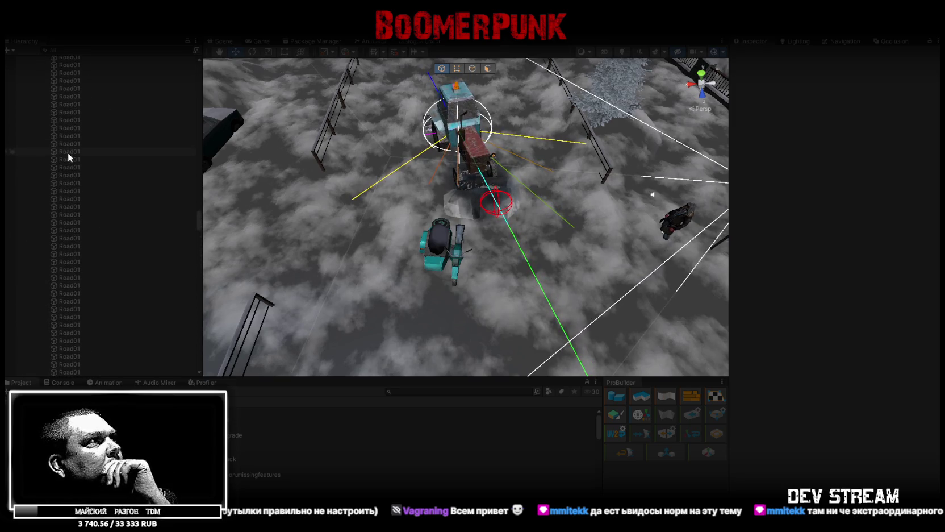
scroll(50, 128, "up", 10)
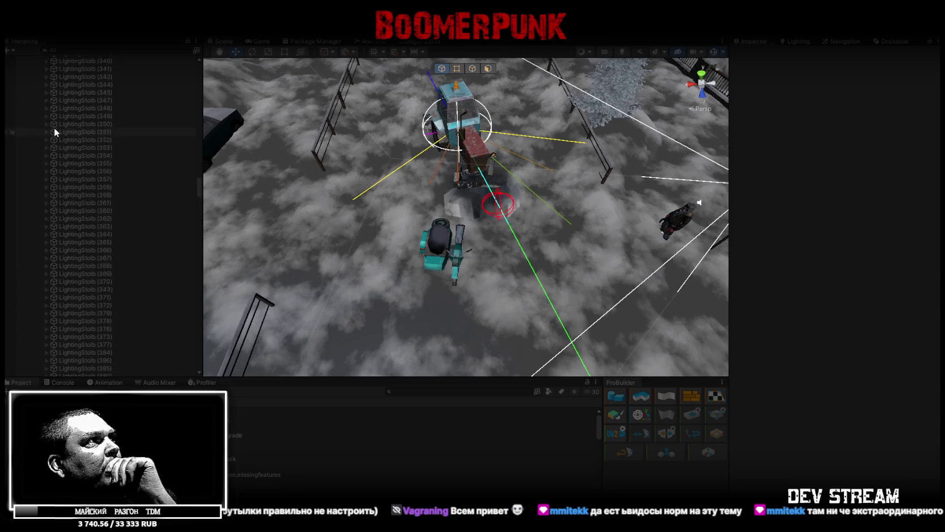
scroll(56, 135, "up", 15)
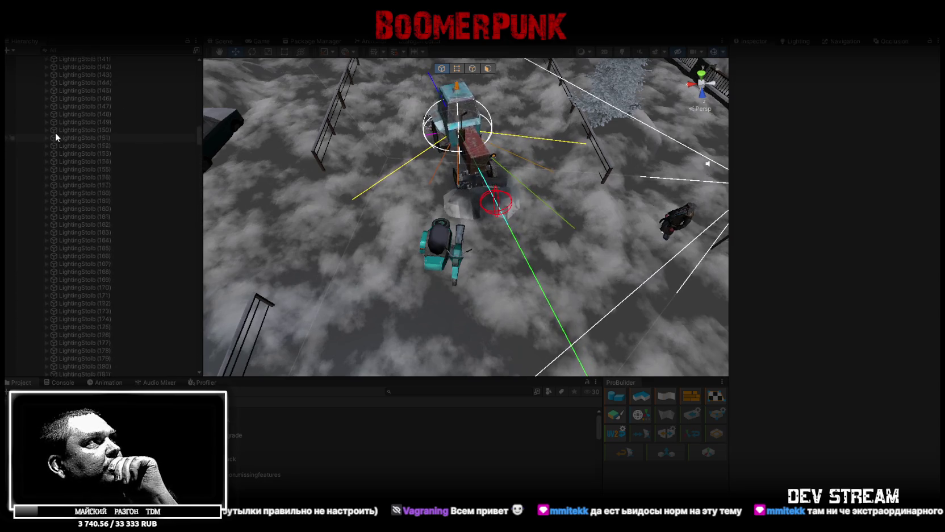
scroll(56, 133, "up", 10)
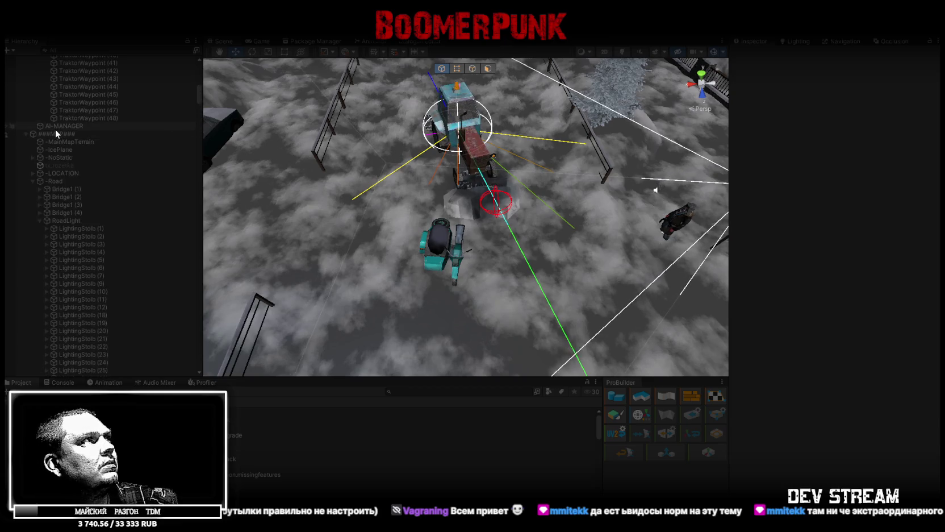
scroll(26, 134, "up", 20)
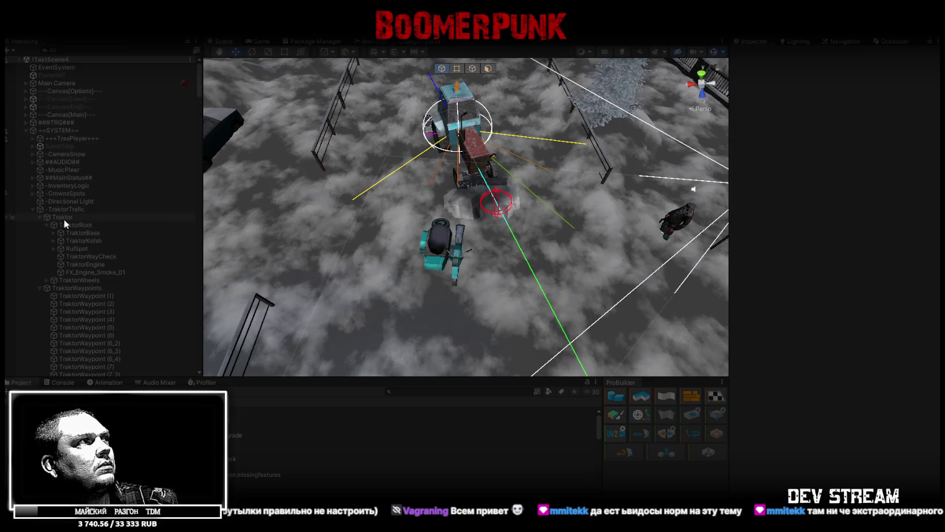
left_click(63, 218)
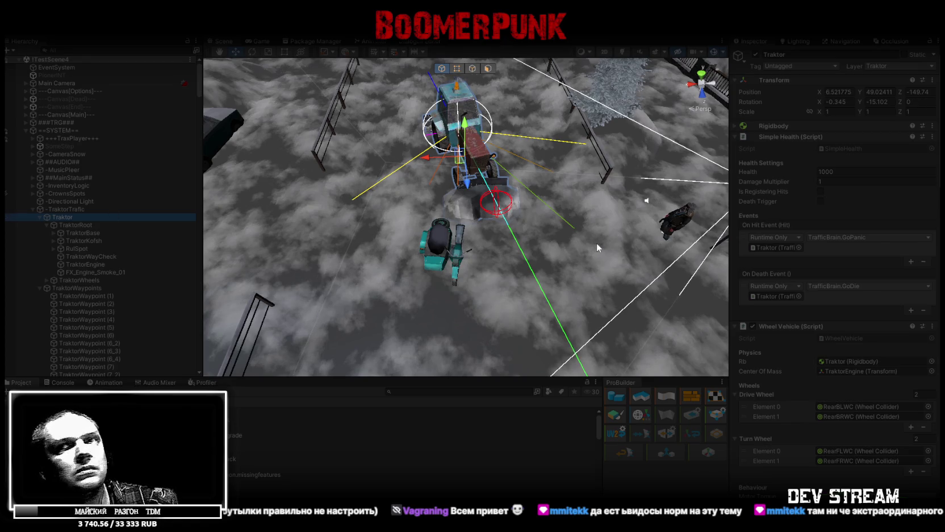